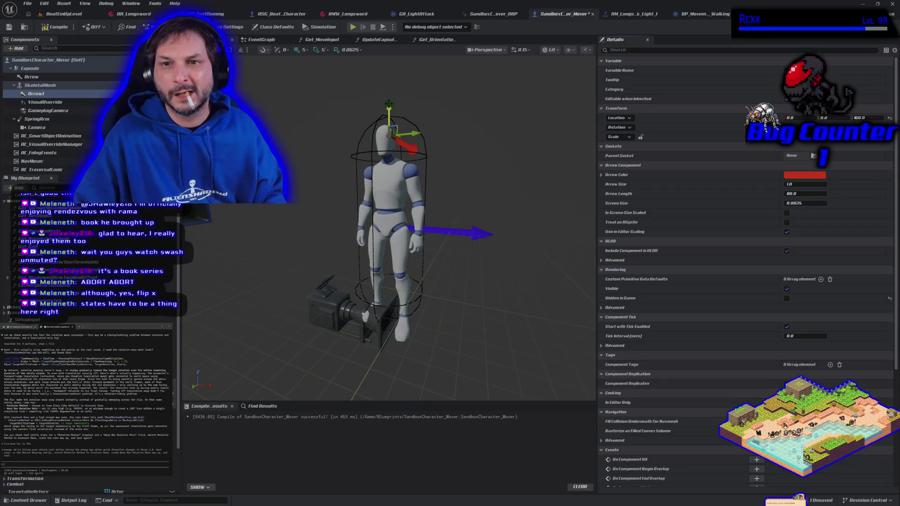
- Lower the Arrow component to Z 0, then start a play test, attacking and running left
{"action": "left_click_drag", "start_coordinate": [389, 303], "coordinate": [410, 302]}
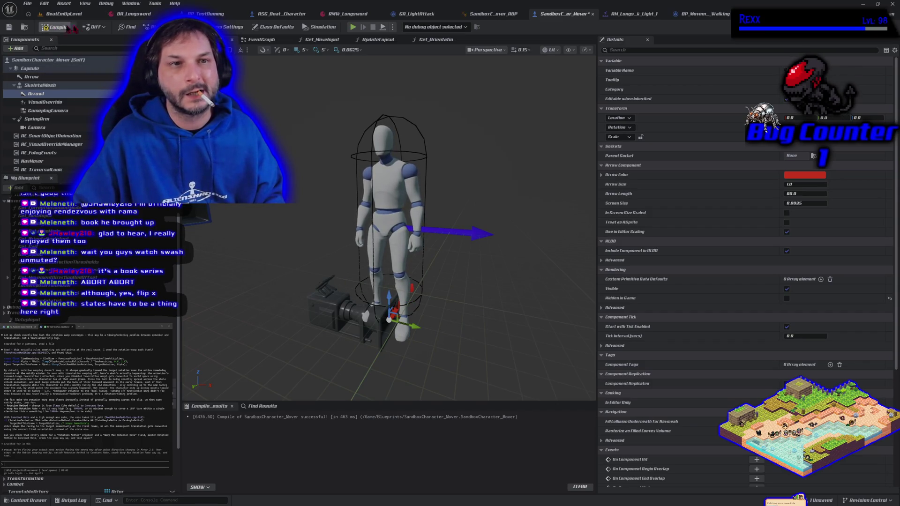
{"action": "left_click", "coordinate": [353, 27]}
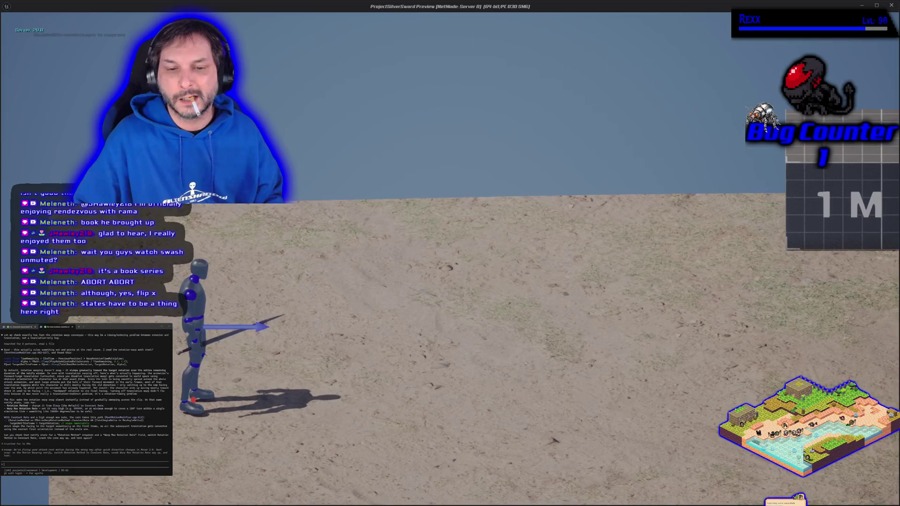
{"action": "key", "text": "d"}
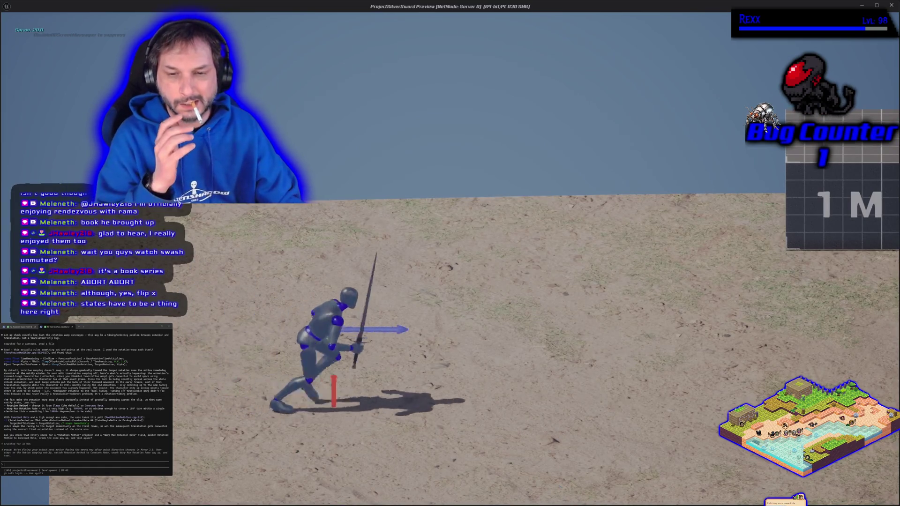
{"action": "key", "text": "a"}
{"action": "key", "text": "d"}
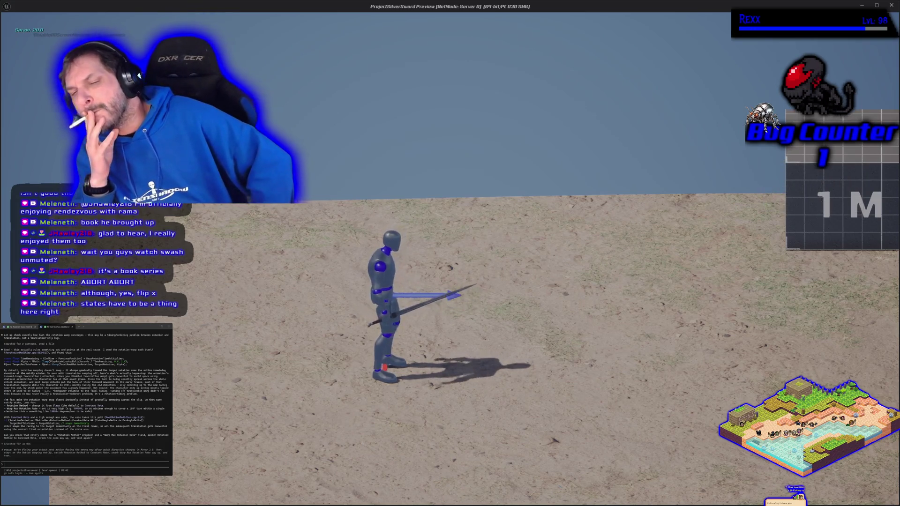
- Test attacks toward the camera, left and right to check facing, then stop the play test
{"action": "key", "text": "d"}
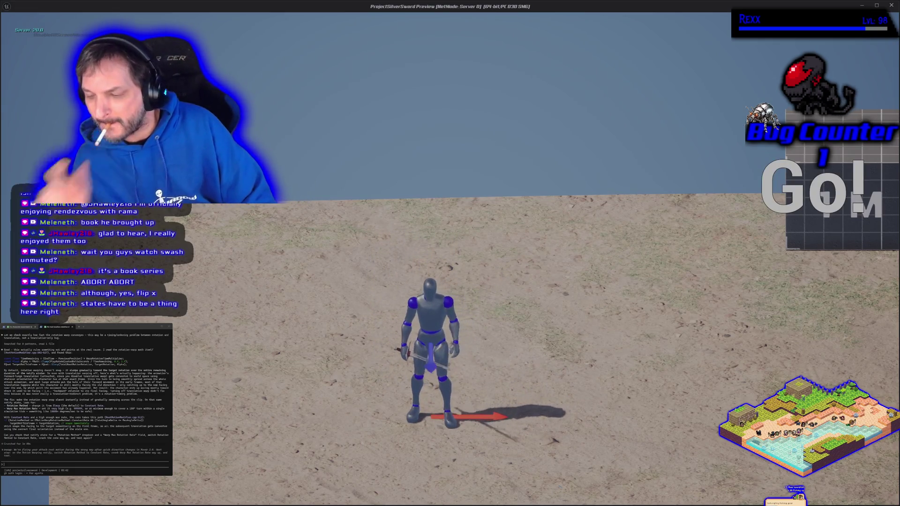
{"action": "key", "text": "s"}
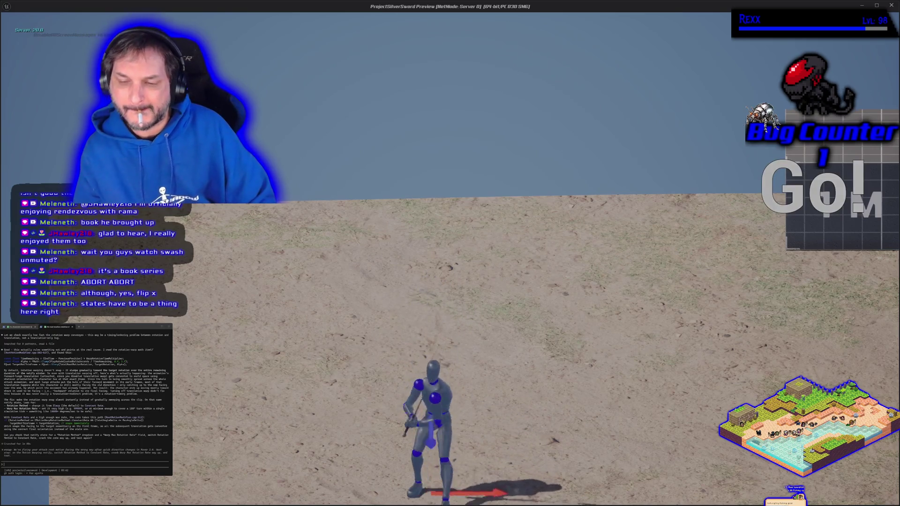
{"action": "key", "text": "a"}
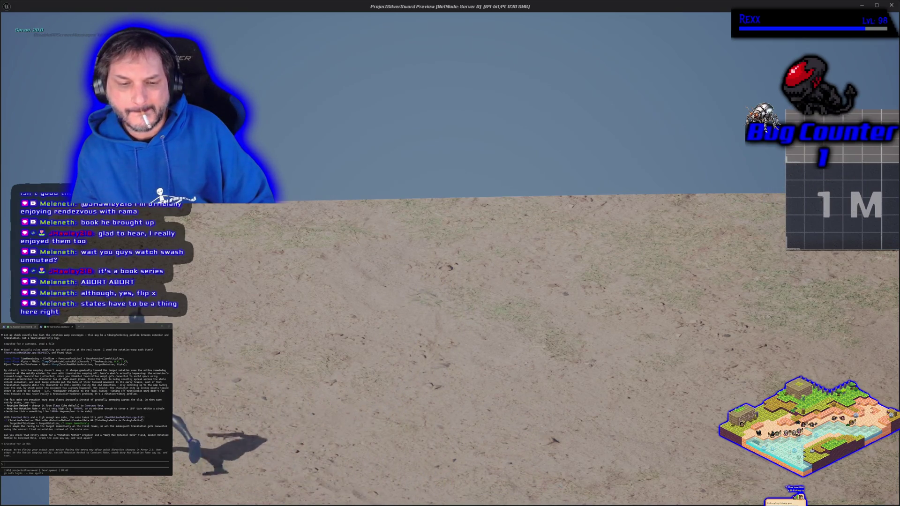
{"action": "key", "text": "d"}
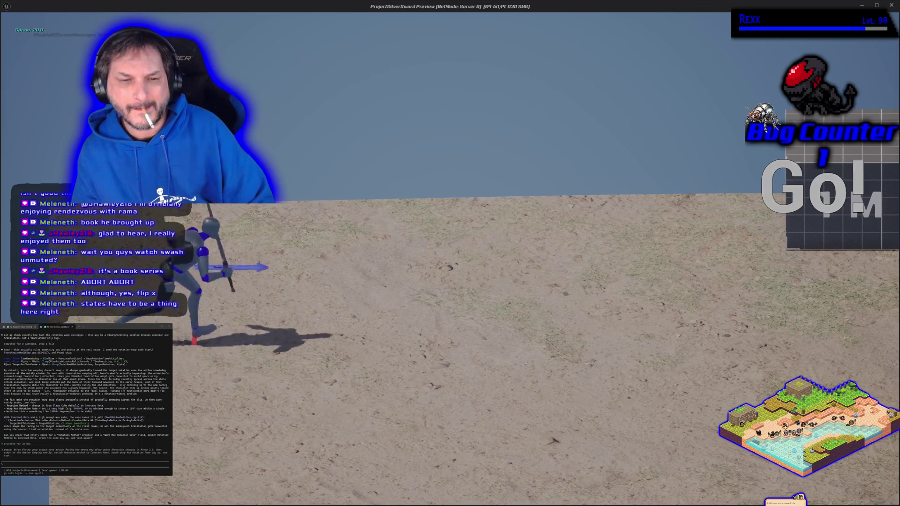
{"action": "key", "text": "a"}
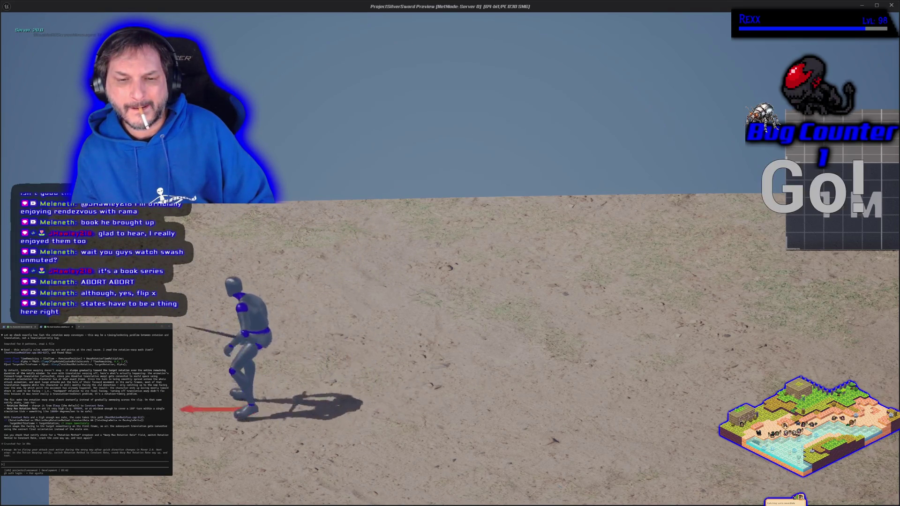
{"action": "key", "text": "d"}
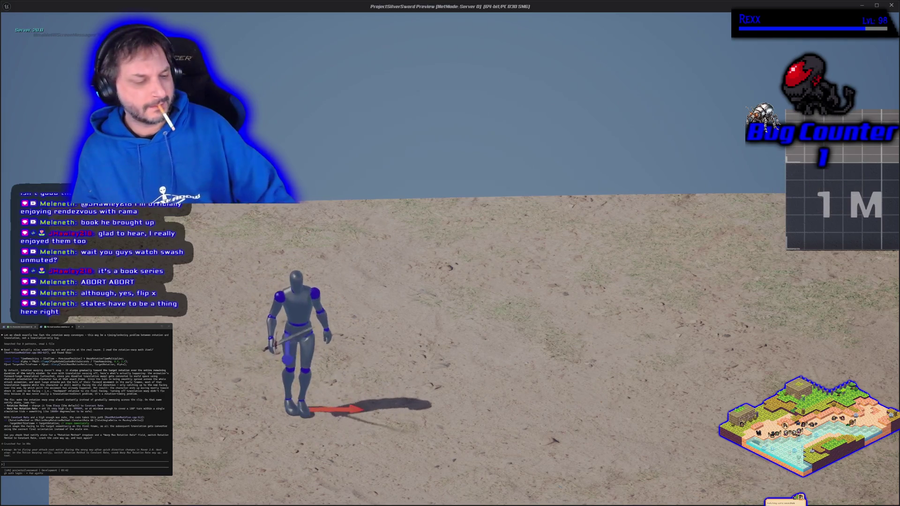
{"action": "key", "text": "Escape"}
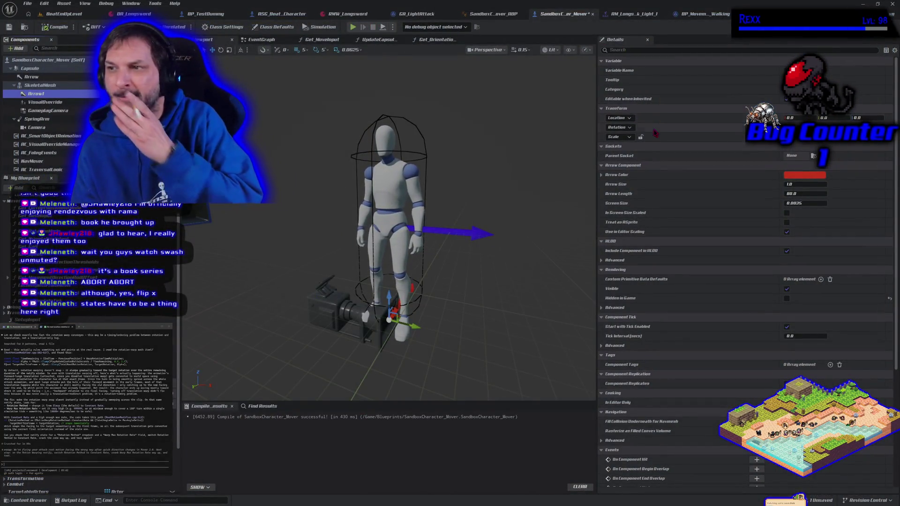
- Select SkeletalMesh, compile, and play-test the character running back and forth
{"action": "left_click", "coordinate": [40, 86]}
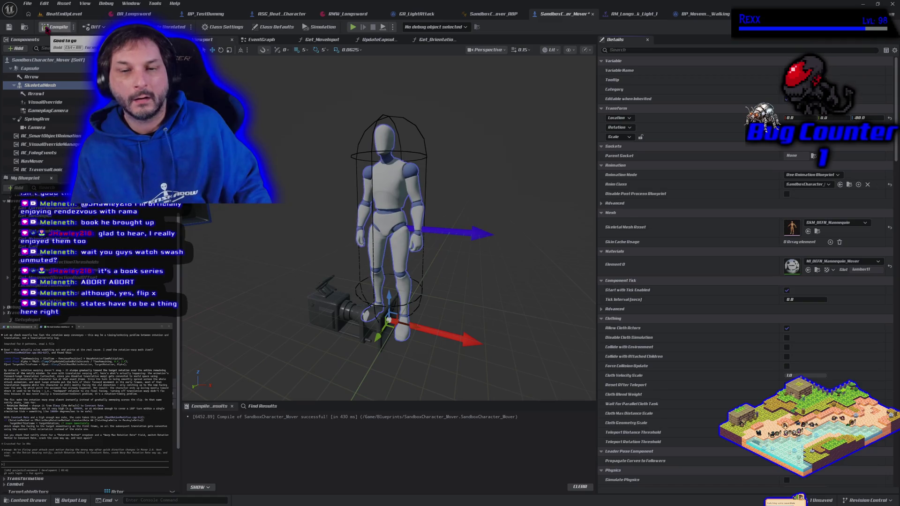
{"action": "left_click", "coordinate": [57, 28]}
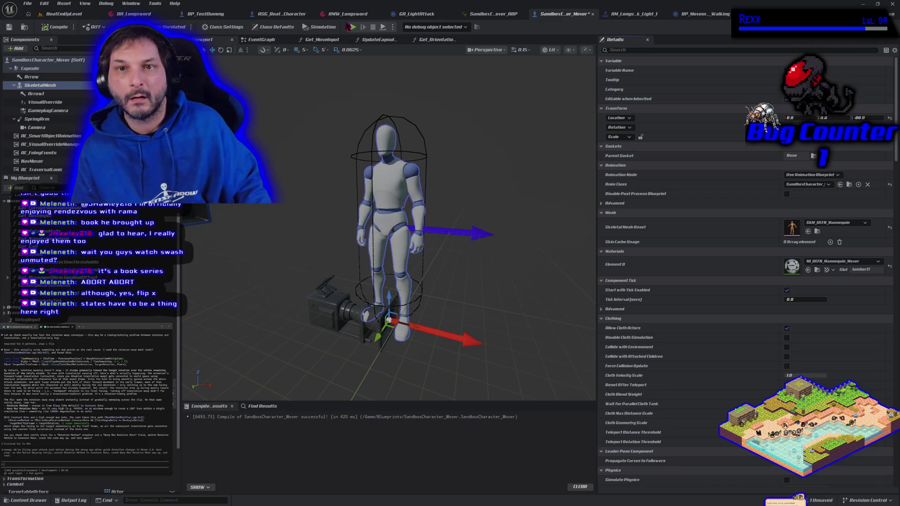
{"action": "key", "text": "alt+p"}
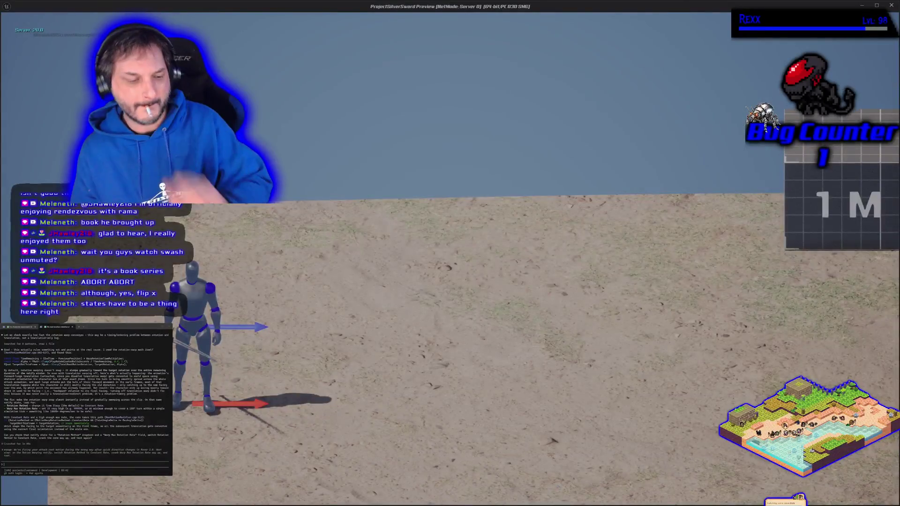
{"action": "key", "text": "d"}
{"action": "key", "text": "a"}
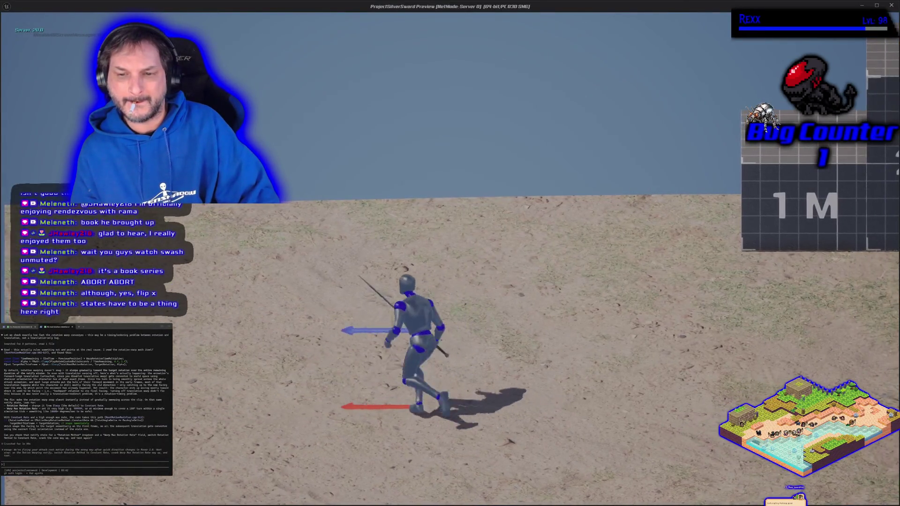
{"action": "key", "text": "a"}
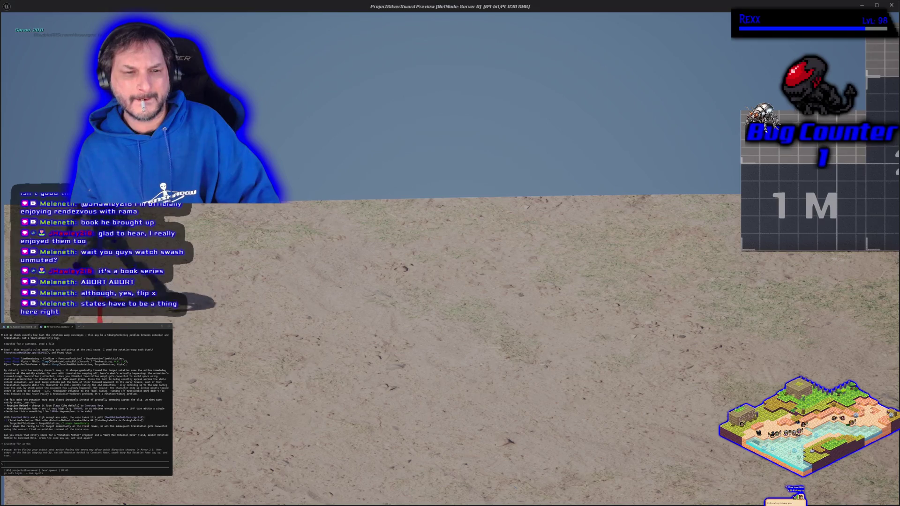
{"action": "key", "text": "Escape"}
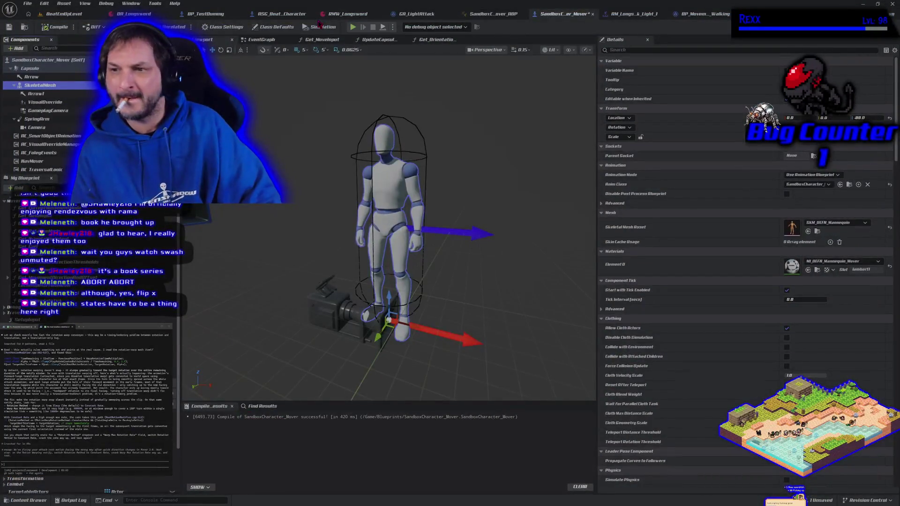
- Undo the mesh rotation reset, recompile, inspect Arrow1, and switch to BeatEmUpLevel
{"action": "key", "text": "ctrl+z"}
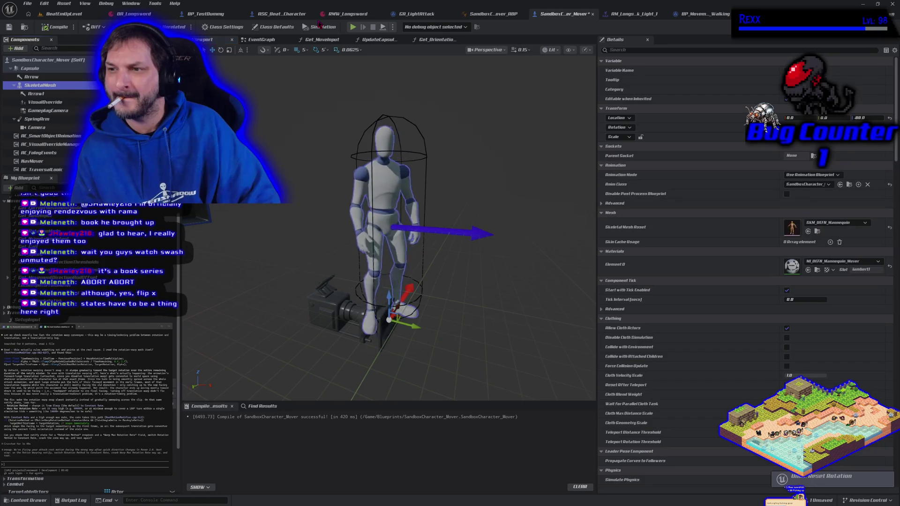
{"action": "left_click", "coordinate": [62, 29]}
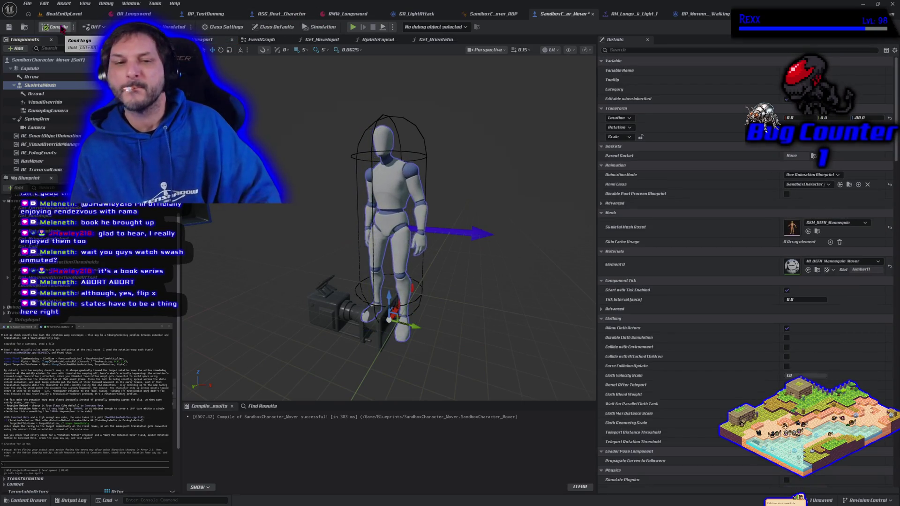
{"action": "left_click", "coordinate": [55, 96]}
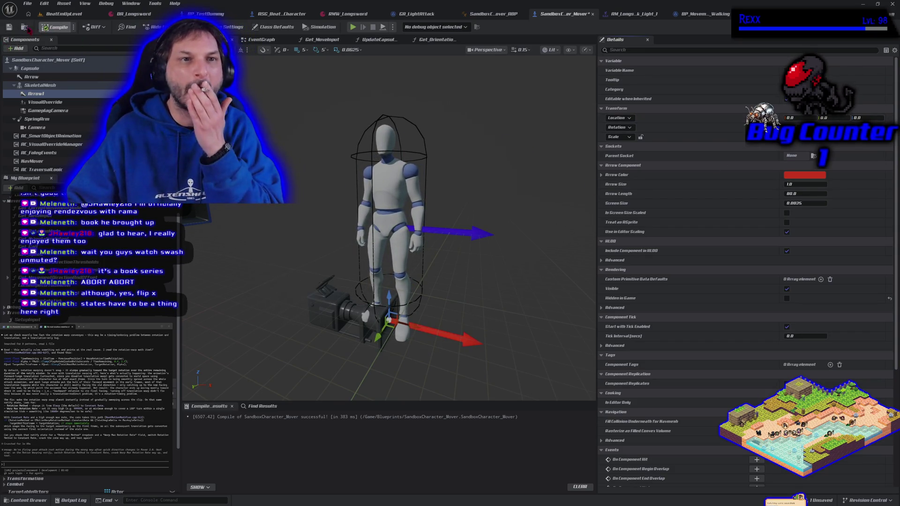
{"action": "left_click", "coordinate": [57, 13]}
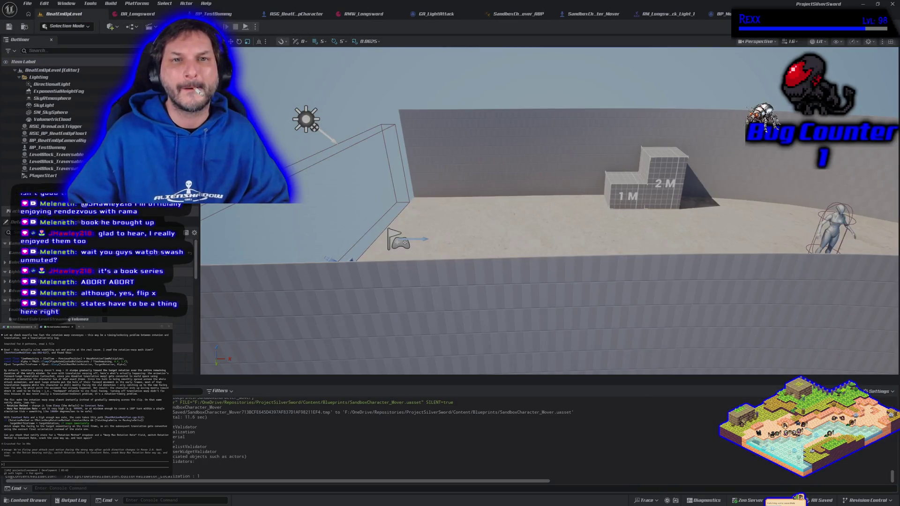
{"action": "key", "text": "alt+p"}
{"action": "key", "text": "s"}
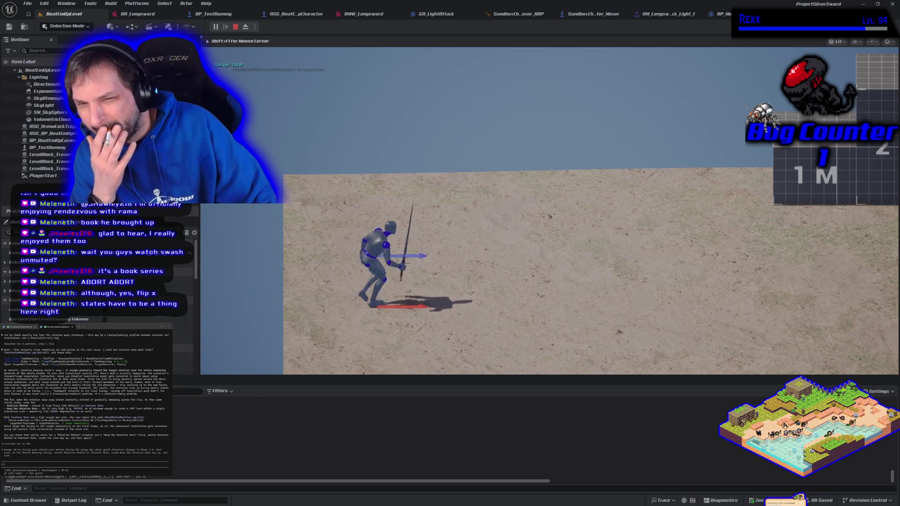
{"action": "key", "text": "w"}
{"action": "key", "text": "d"}
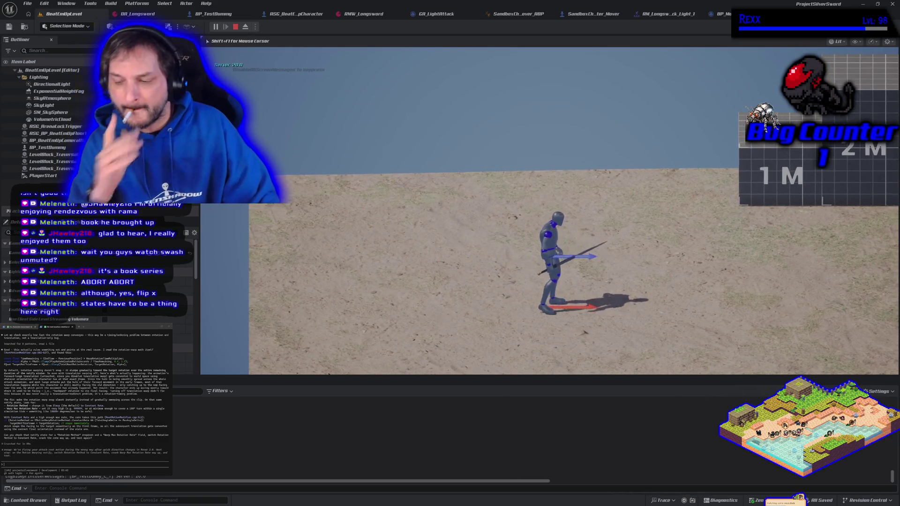
{"action": "key", "text": "a"}
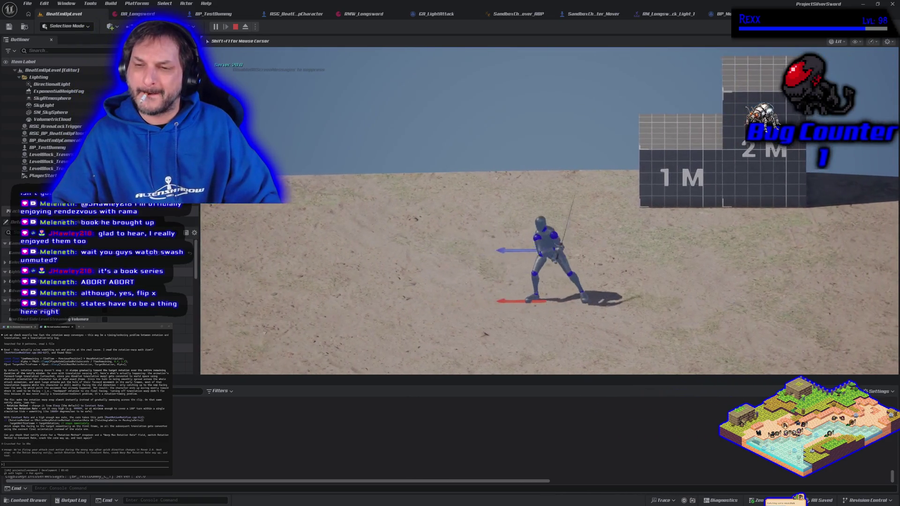
{"action": "key", "text": "a"}
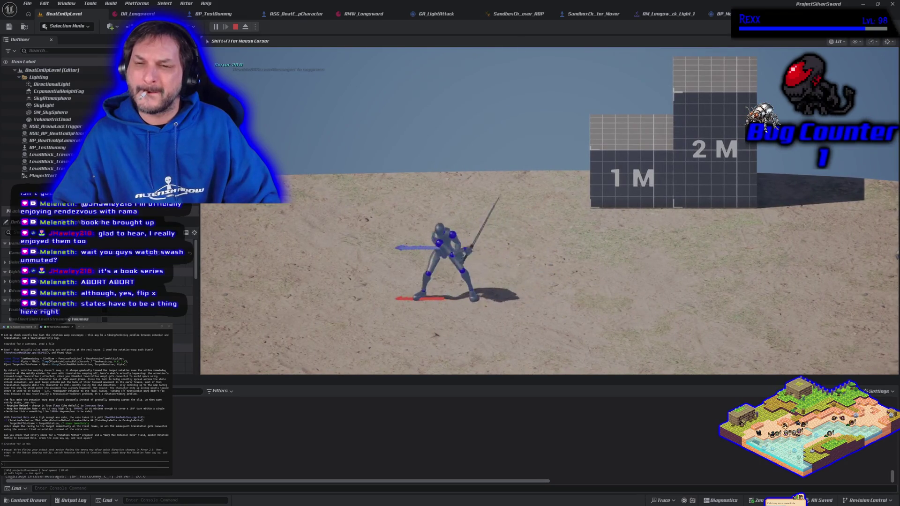
{"action": "key", "text": "d"}
{"action": "key", "text": "Escape"}
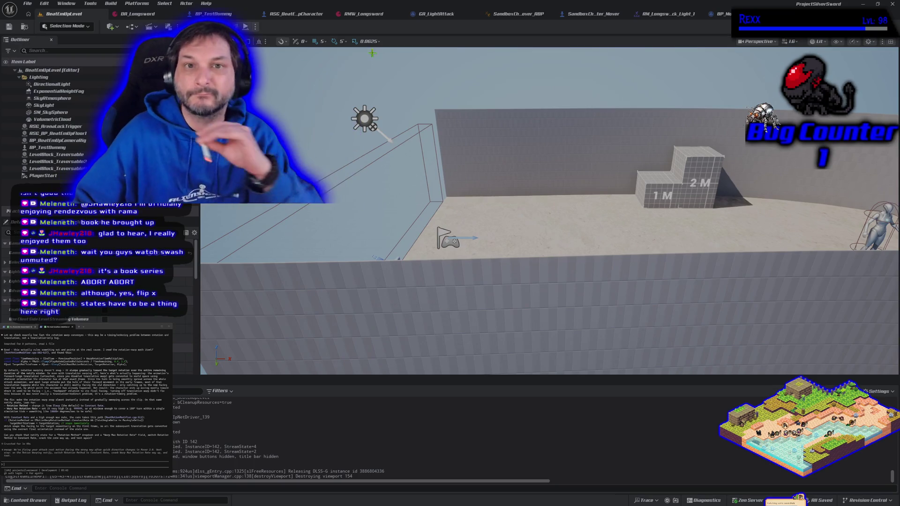
{"action": "left_click", "coordinate": [670, 15]}
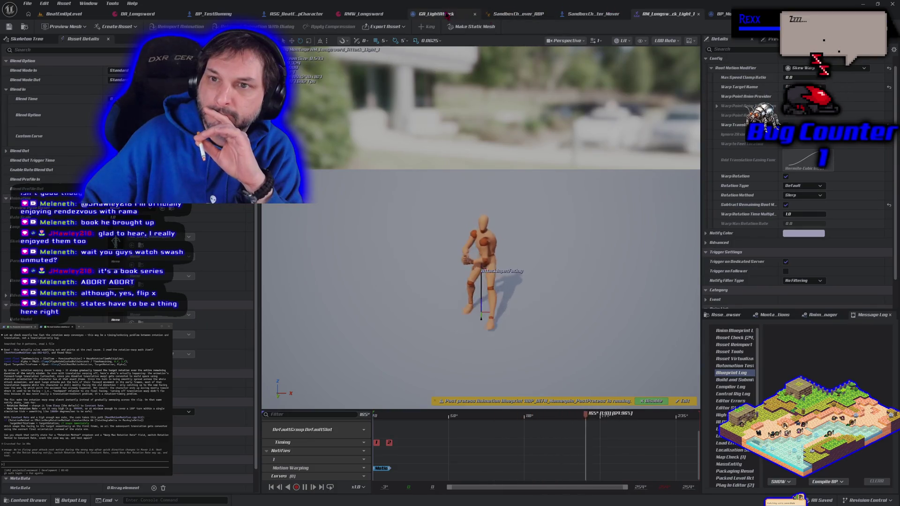
- View the GA_LightAttack ability graph, then return to the SandboxCharacter_Mover blueprint
{"action": "left_click", "coordinate": [440, 14]}
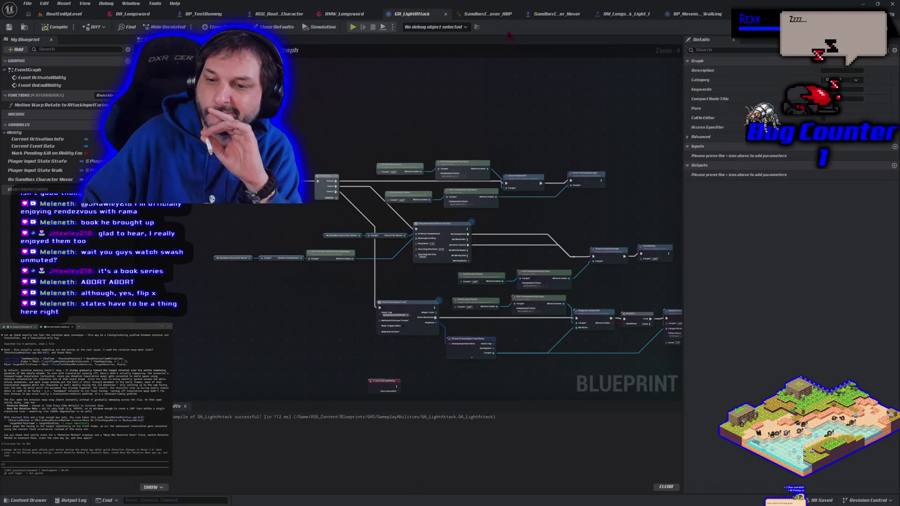
{"action": "left_click", "coordinate": [553, 17]}
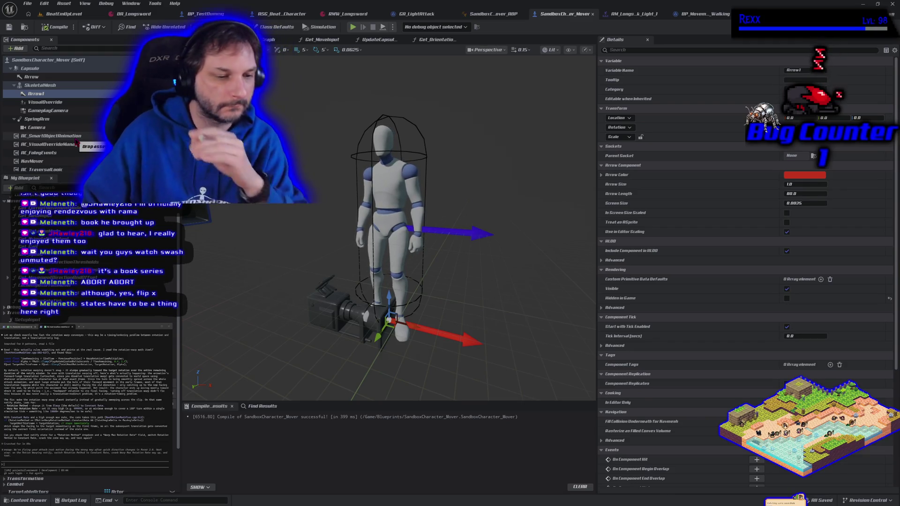
- Delete the duplicate Arrow1, lower Arrow to the character's feet, and compile
{"action": "left_click_drag", "start_coordinate": [76, 143], "coordinate": [54, 96]}
{"action": "left_click", "coordinate": [59, 101]}
{"action": "key", "text": "Delete"}
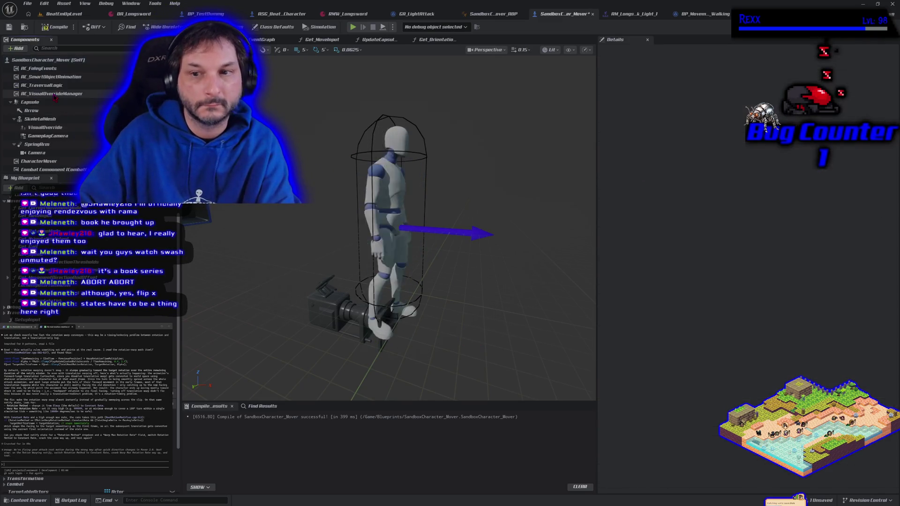
{"action": "left_click", "coordinate": [50, 112]}
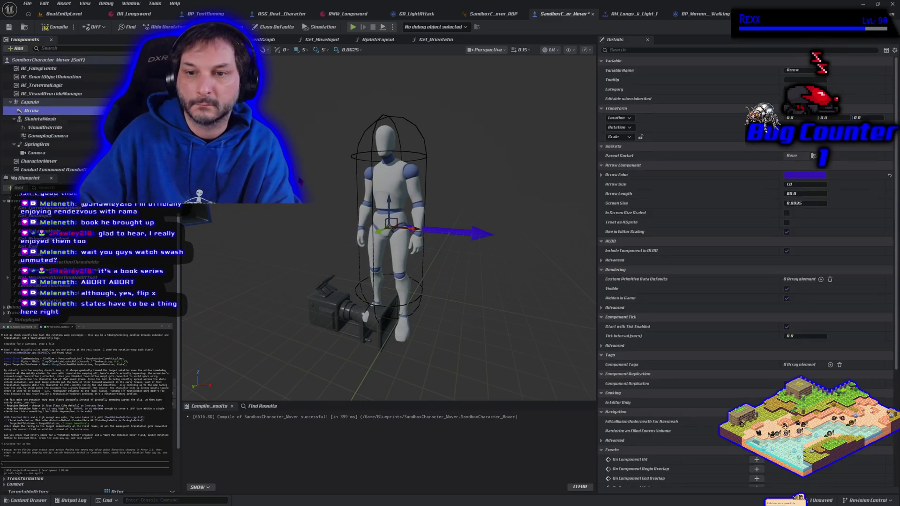
{"action": "left_click_drag", "start_coordinate": [383, 204], "coordinate": [388, 221]}
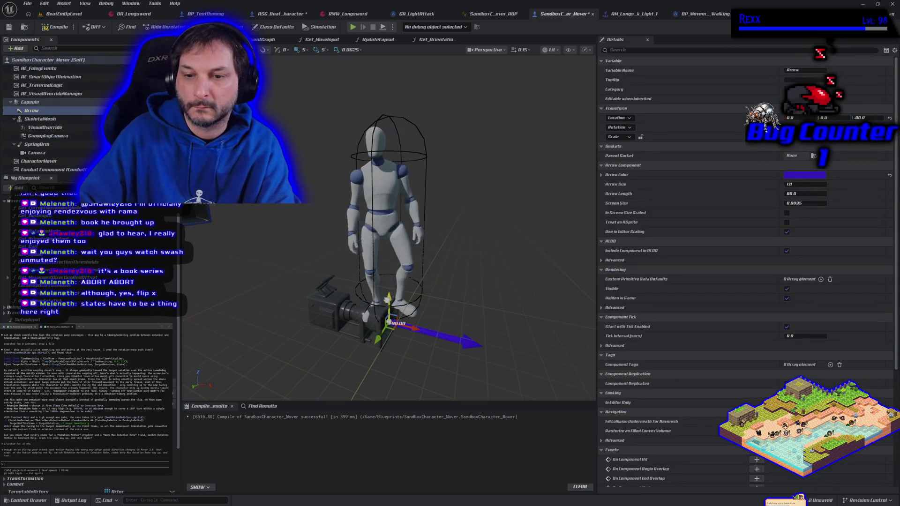
{"action": "left_click", "coordinate": [57, 28]}
- Play-test running forward and attacking to check the attack's facing
{"action": "left_click", "coordinate": [353, 27]}
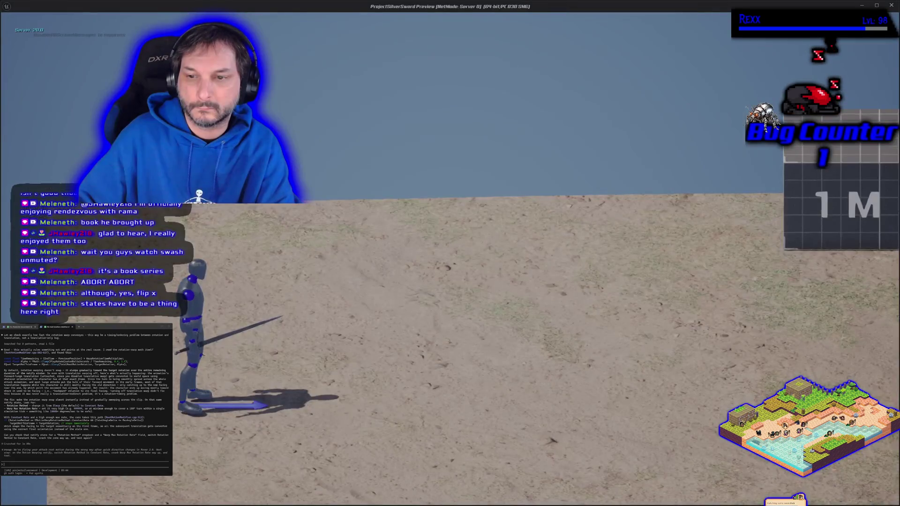
{"action": "key", "text": "w"}
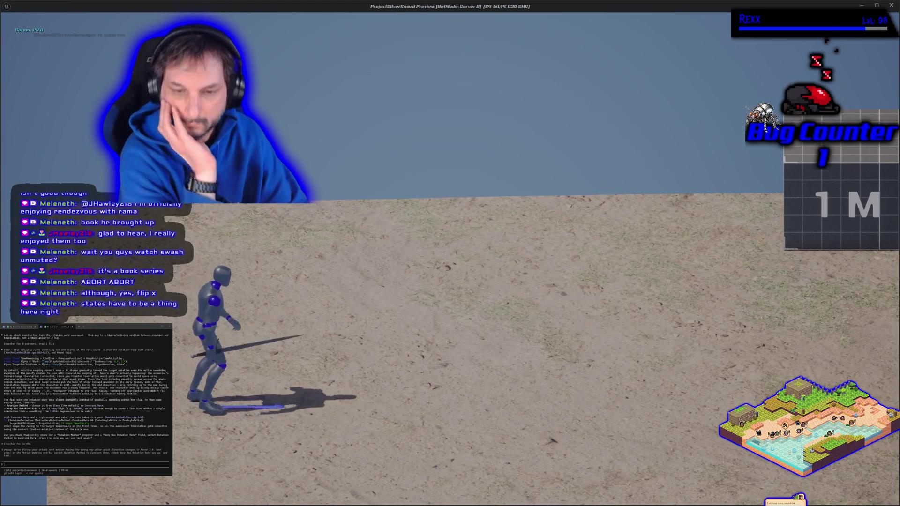
{"action": "key", "text": "a"}
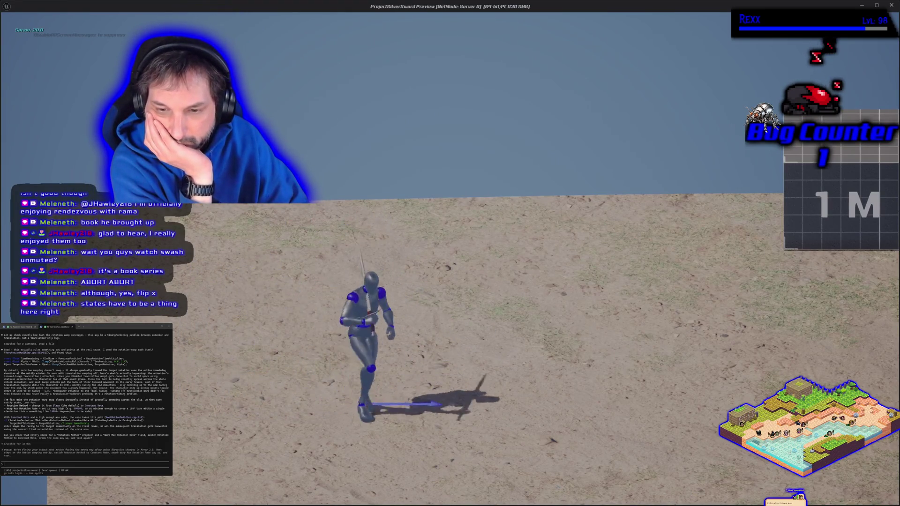
{"action": "key", "text": "Escape"}
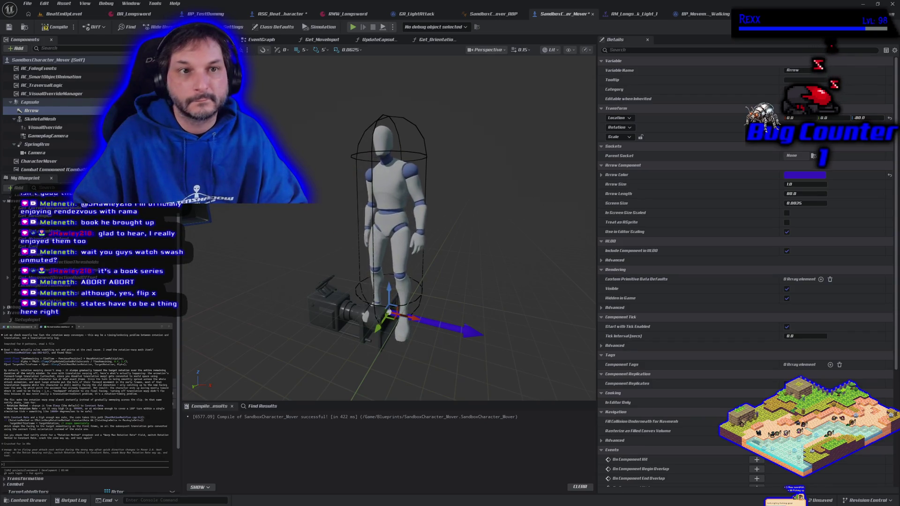
- Recompile, save all assets, and play-test another attack's direction
{"action": "left_click", "coordinate": [56, 30]}
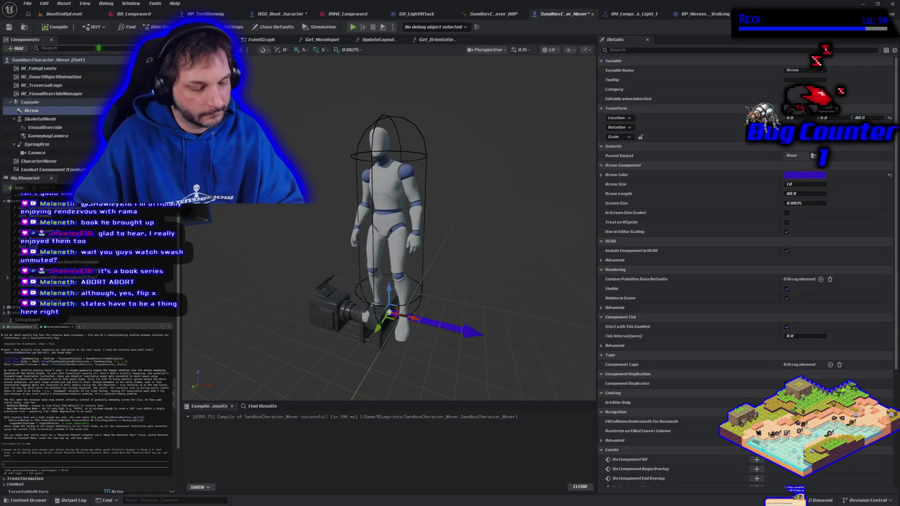
{"action": "key", "text": "ctrl+shift+s"}
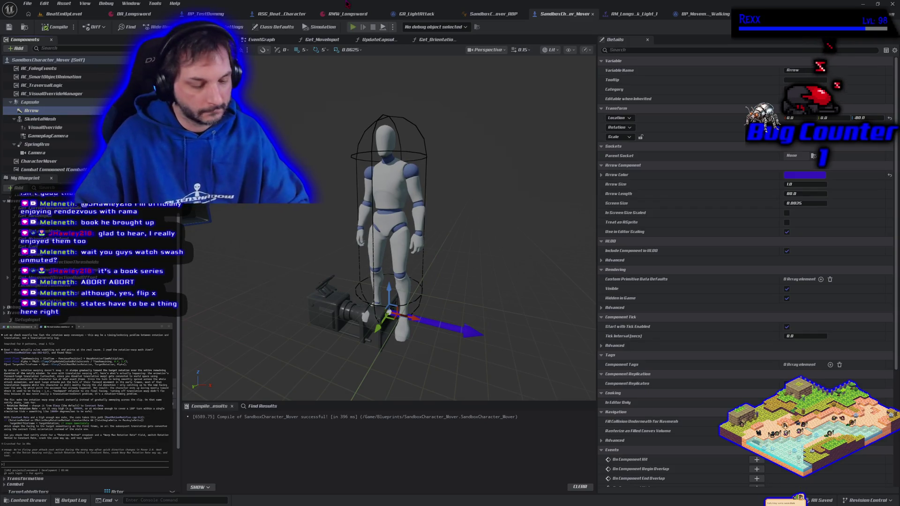
{"action": "key", "text": "alt+p"}
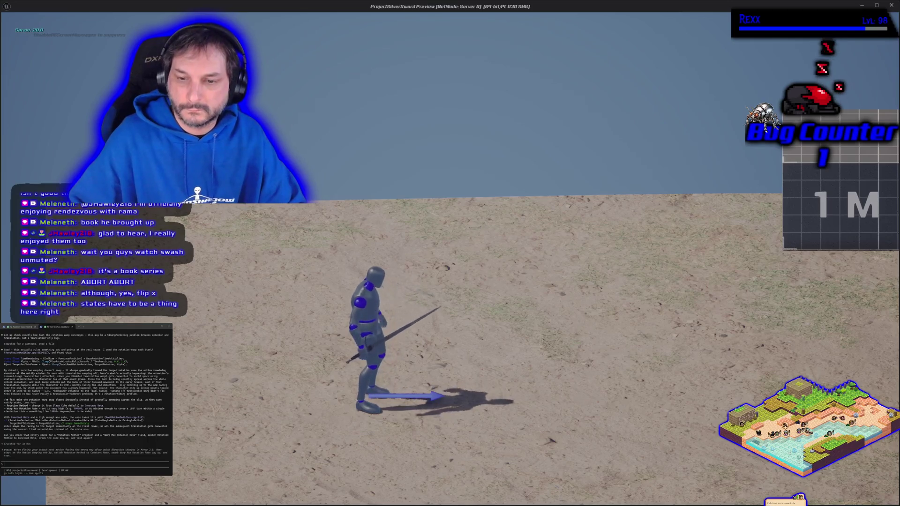
{"action": "key", "text": "d"}
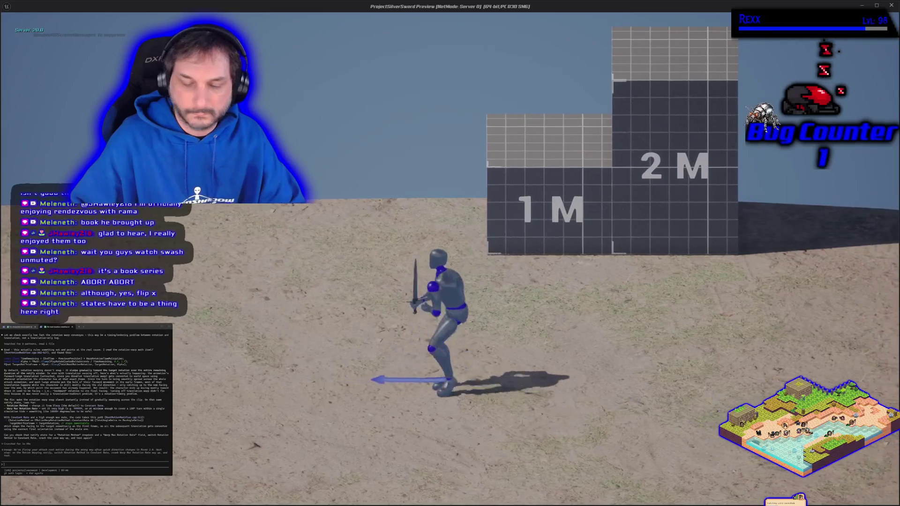
{"action": "key", "text": "Escape"}
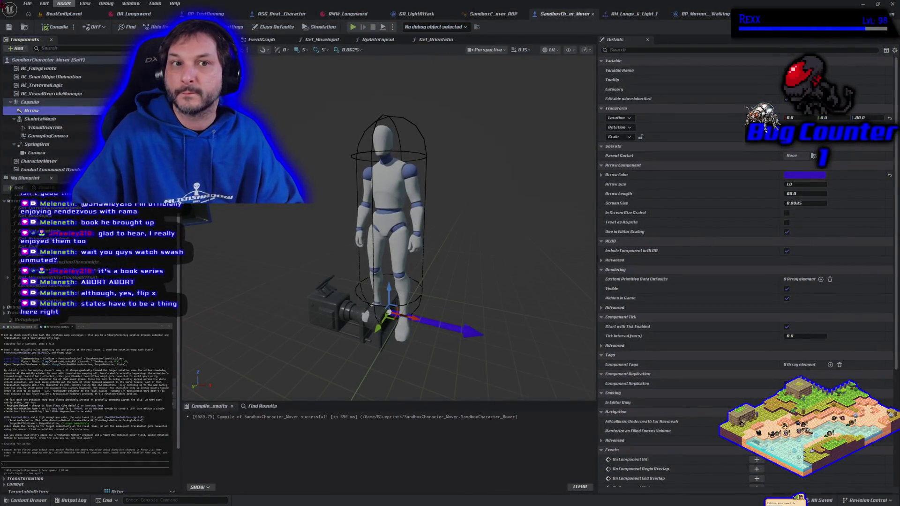
{"action": "left_click", "coordinate": [56, 14]}
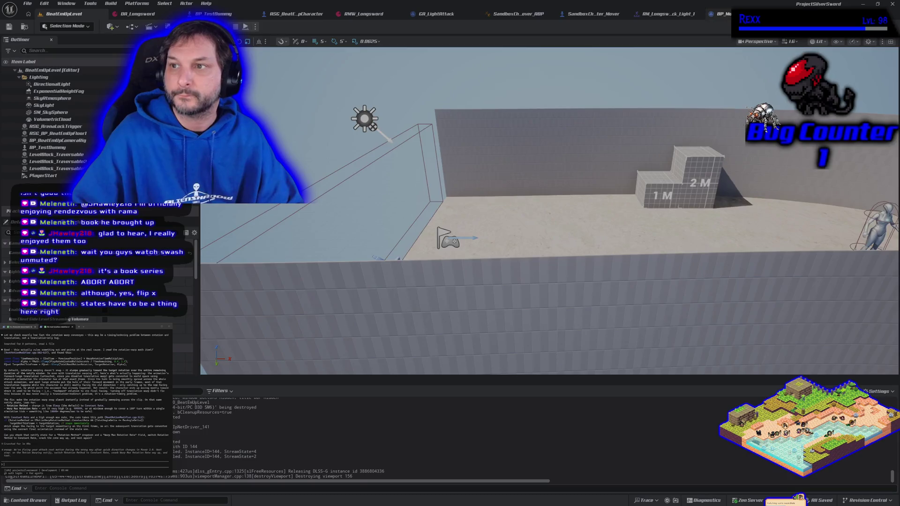
{"action": "left_click", "coordinate": [740, 13]}
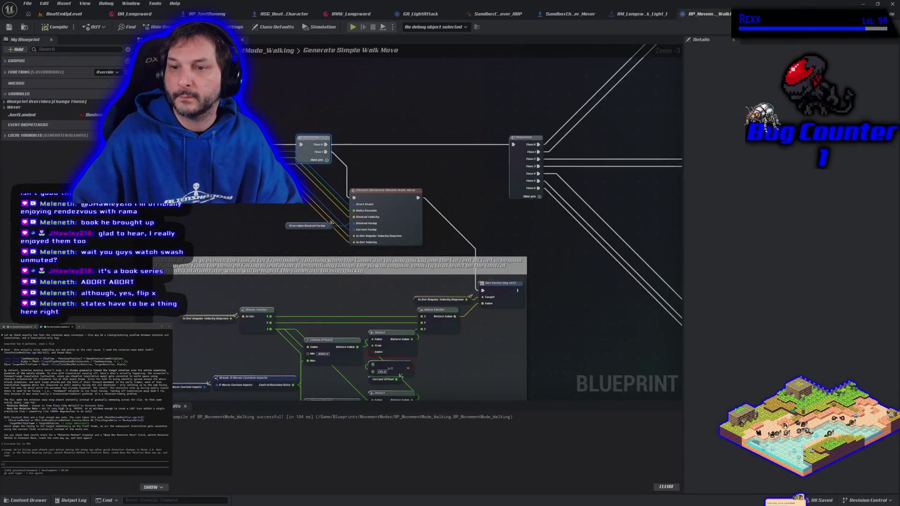
{"action": "left_click", "coordinate": [495, 14]}
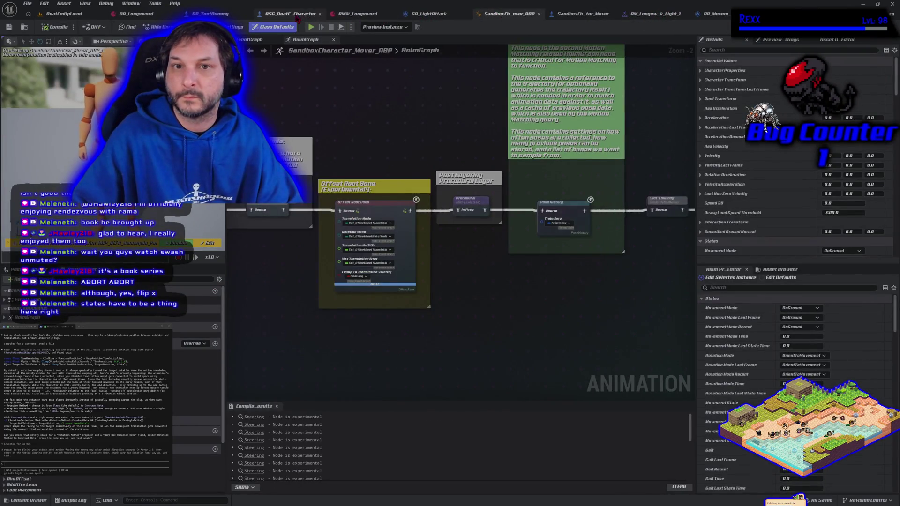
{"action": "left_click", "coordinate": [583, 14]}
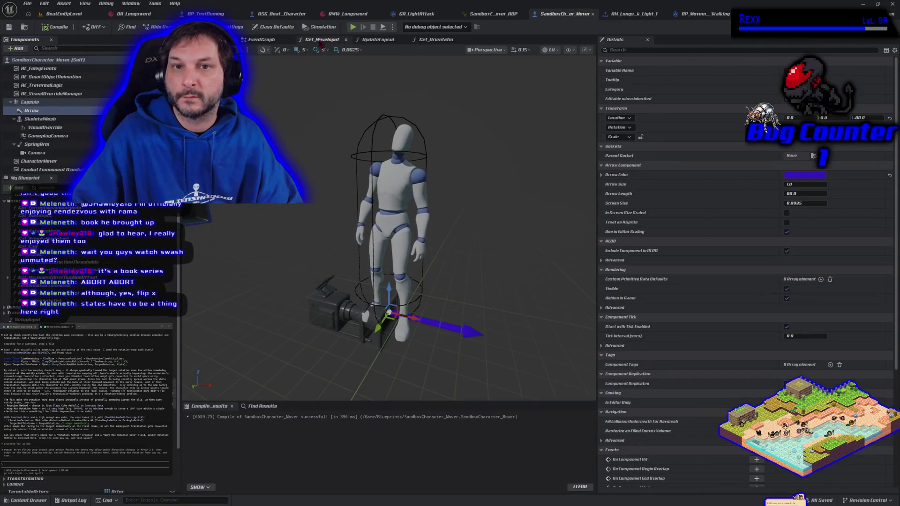
- In the EventGraph, search 'trav' and choose Get AC Traversal Logic under Variables
{"action": "left_click", "coordinate": [260, 39]}
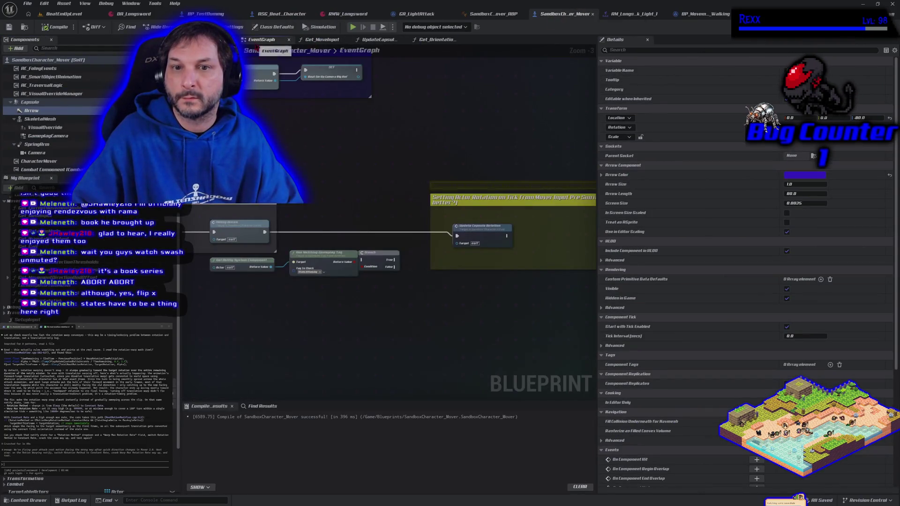
{"action": "right_click", "coordinate": [320, 204]}
{"action": "type", "text": "tr"}
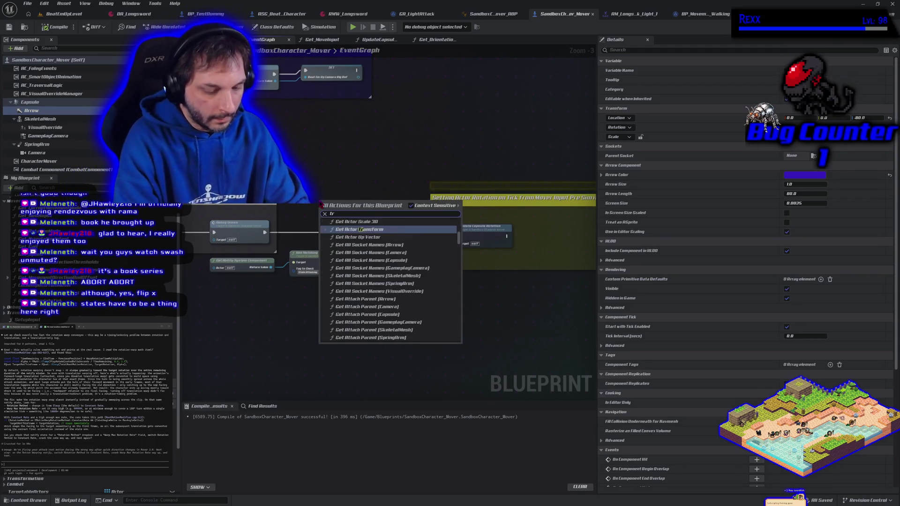
{"action": "type", "text": "aversal"}
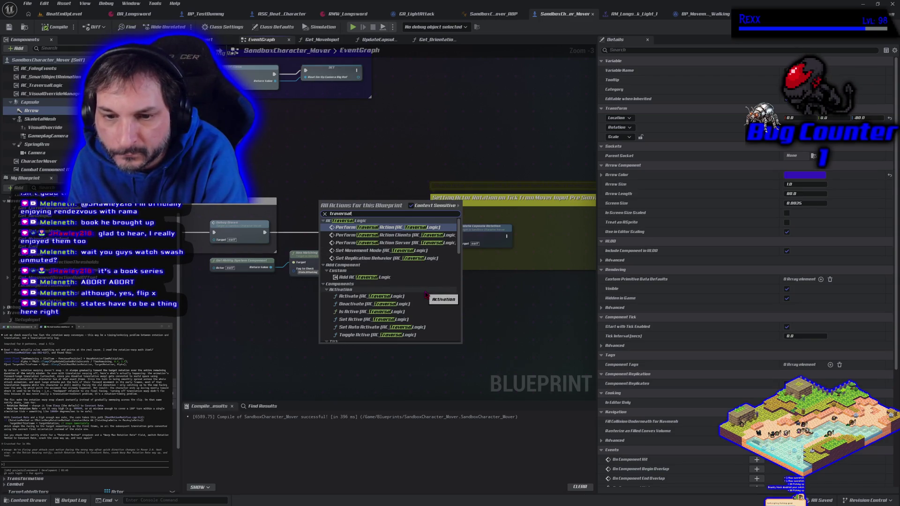
{"action": "scroll", "coordinate": [426, 295], "scroll_direction": "down", "scroll_amount": 5}
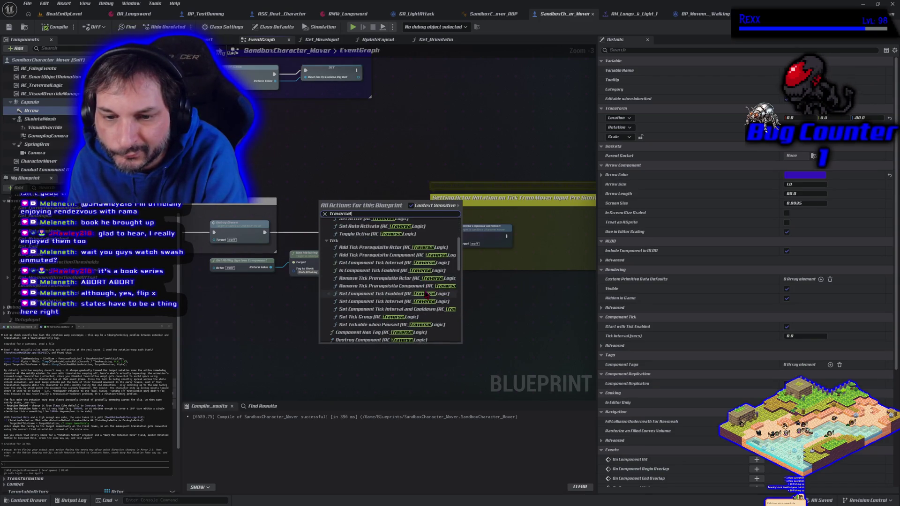
{"action": "scroll", "coordinate": [426, 295], "scroll_direction": "down", "scroll_amount": 3}
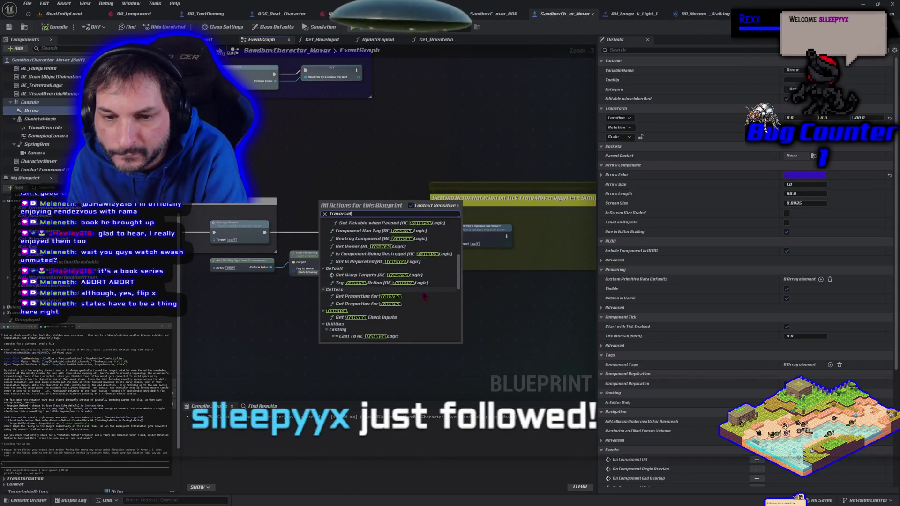
{"action": "scroll", "coordinate": [424, 295], "scroll_direction": "down", "scroll_amount": 2}
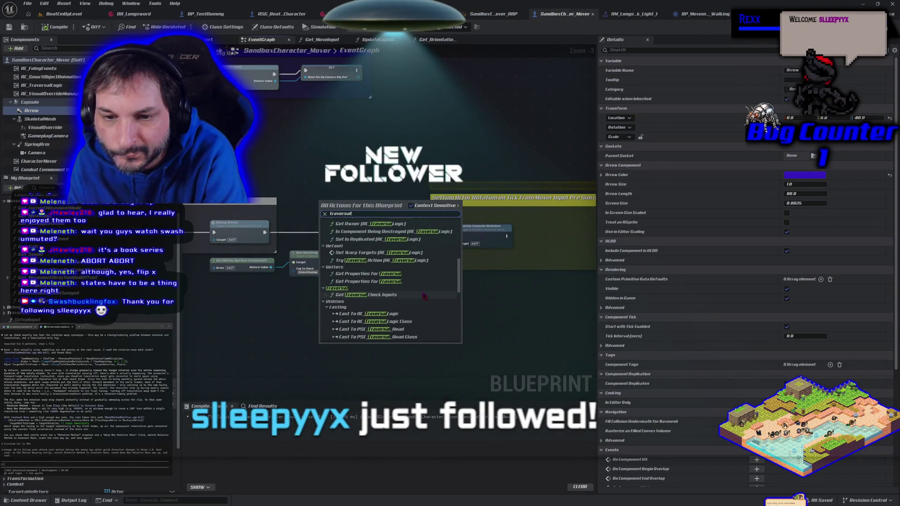
{"action": "scroll", "coordinate": [425, 295], "scroll_direction": "down", "scroll_amount": 2}
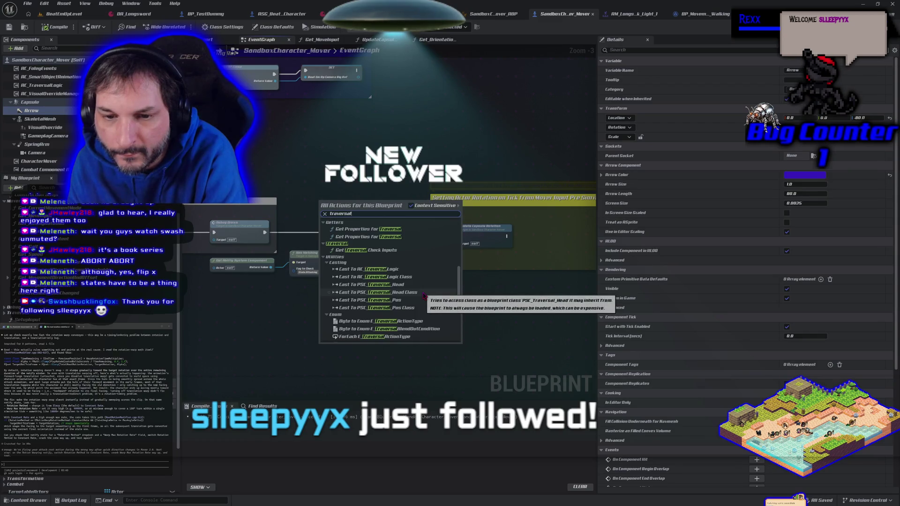
{"action": "scroll", "coordinate": [423, 295], "scroll_direction": "down", "scroll_amount": 3}
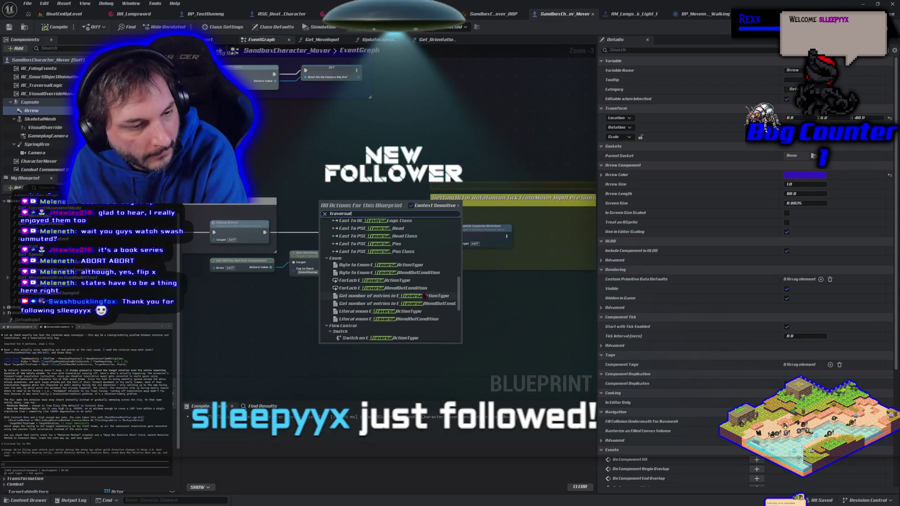
{"action": "scroll", "coordinate": [424, 296], "scroll_direction": "down", "scroll_amount": 1}
{"action": "scroll", "coordinate": [424, 295], "scroll_direction": "down", "scroll_amount": 2}
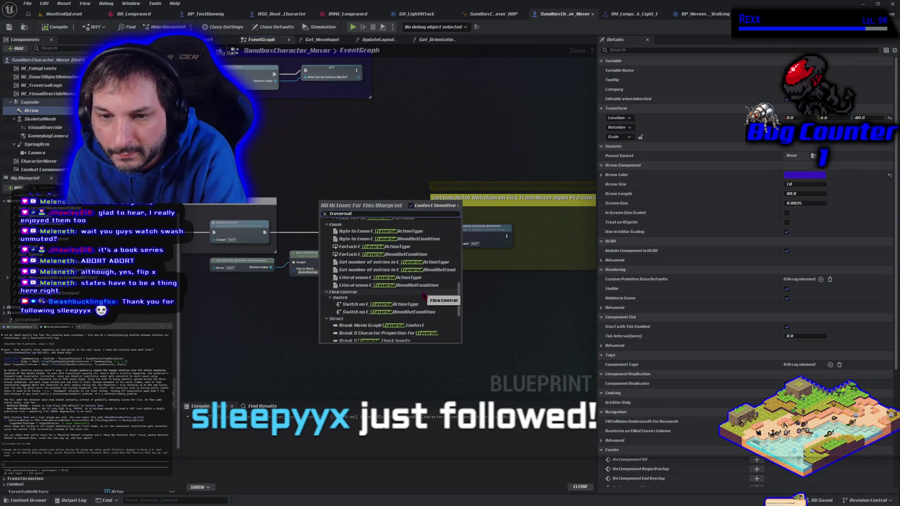
{"action": "scroll", "coordinate": [424, 295], "scroll_direction": "down", "scroll_amount": 2}
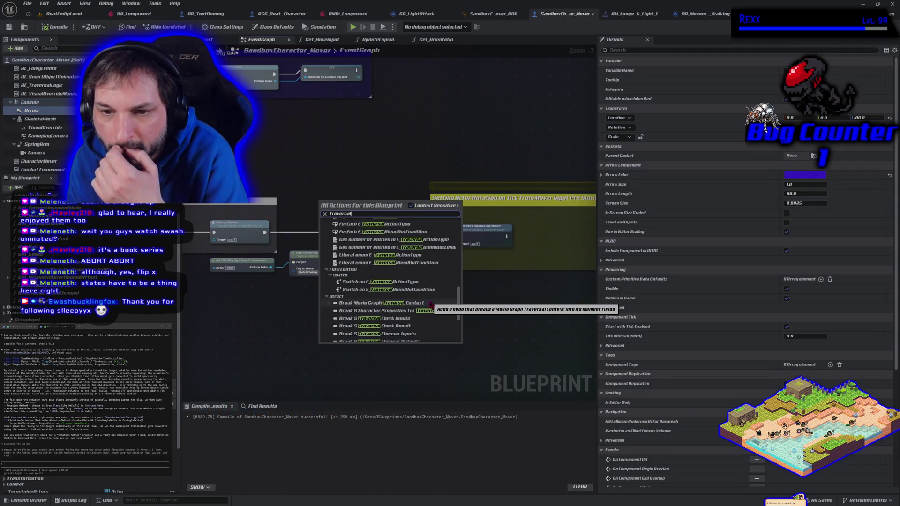
{"action": "scroll", "coordinate": [432, 305], "scroll_direction": "down", "scroll_amount": 6}
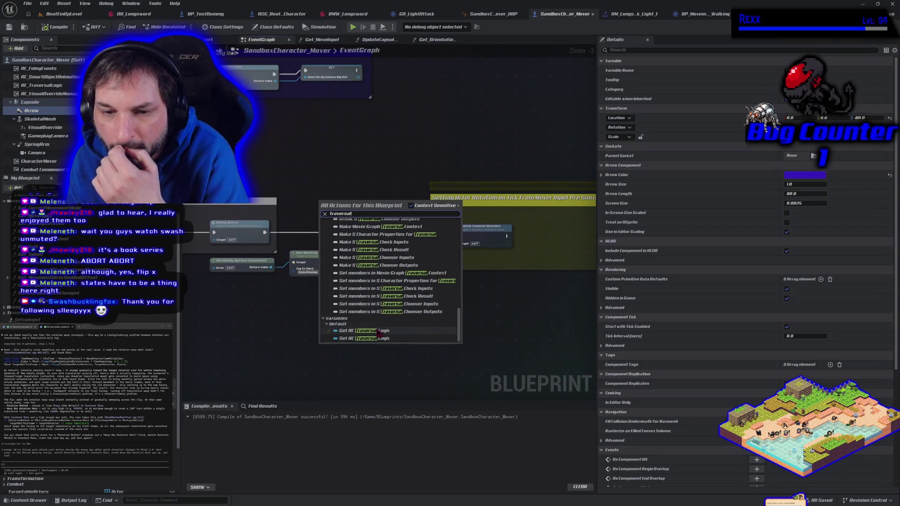
{"action": "left_click", "coordinate": [379, 330]}
- Move the AC Traversal Logic node below the rotation nodes and dismiss the action menu
{"action": "mouse_move", "coordinate": [321, 203]}
{"action": "left_mouse_down"}
{"action": "mouse_move", "coordinate": [257, 316]}
{"action": "mouse_move", "coordinate": [301, 317]}
{"action": "left_mouse_up"}
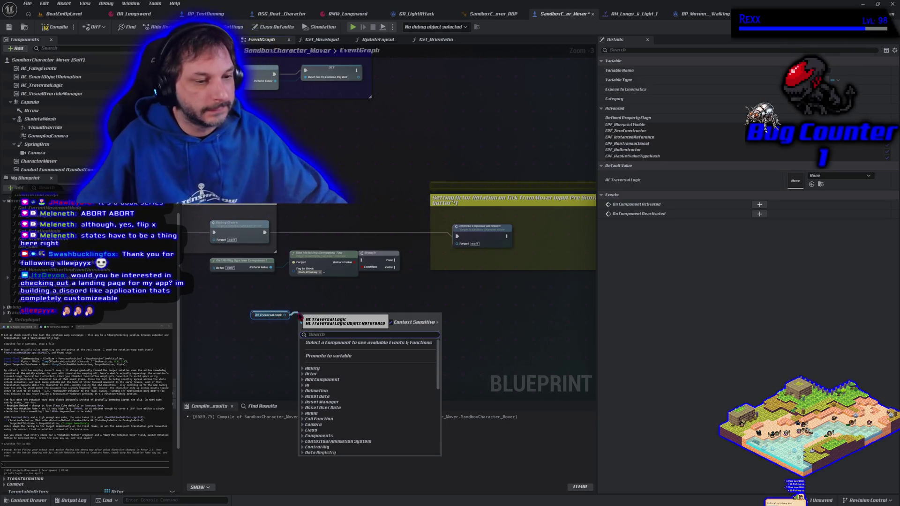
{"action": "key", "text": "Escape"}
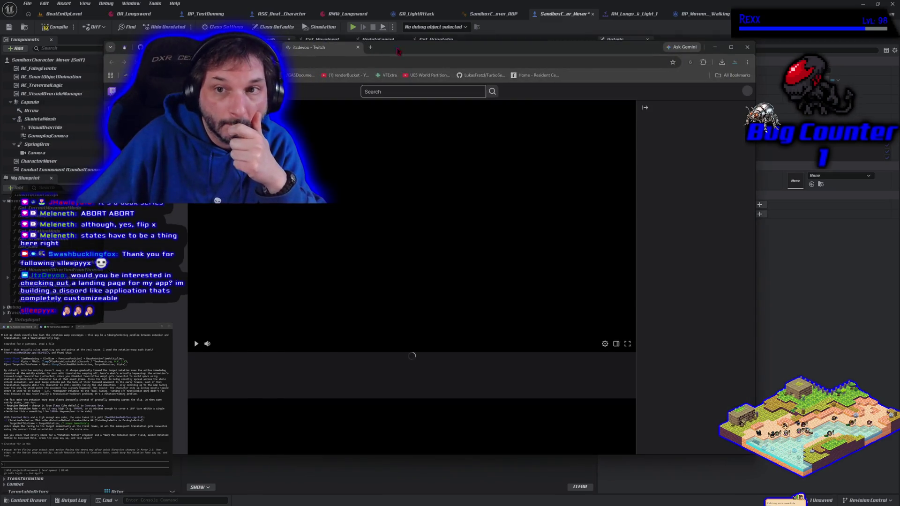
- Leave the Twitch browser window and return to the Unreal Blueprint editor
{"action": "key", "text": "alt+Tab"}
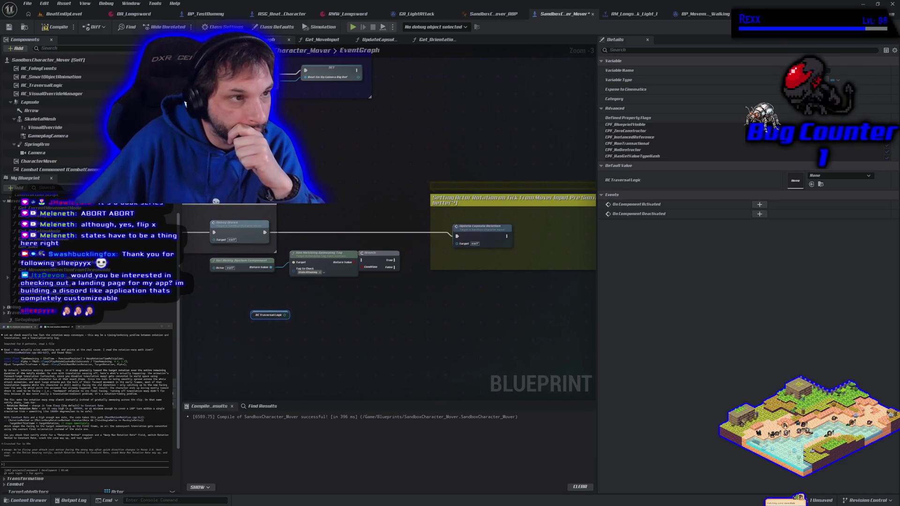
- Splice the Branch before Update Capsule Rotation, nudge Get Ability System Component, and drag from AC Traversal Logic
{"action": "left_click", "coordinate": [353, 325]}
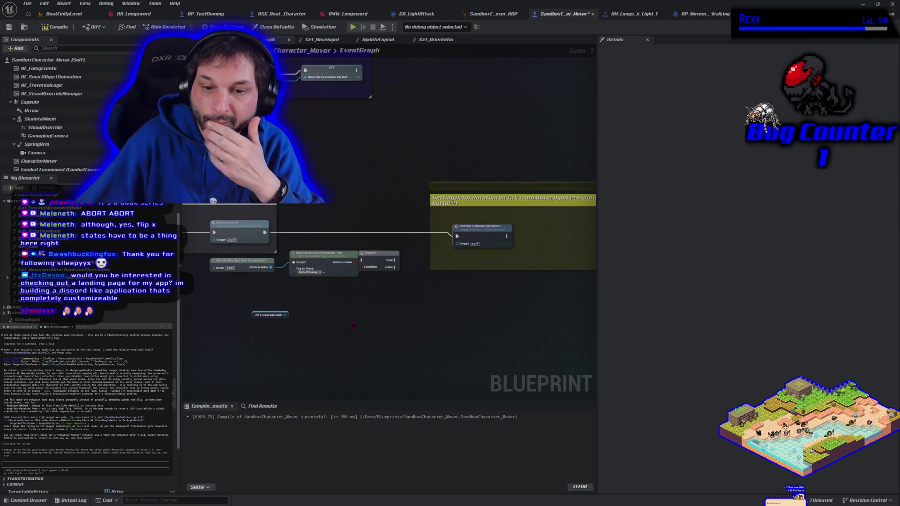
{"action": "left_click_drag", "start_coordinate": [376, 259], "coordinate": [383, 232]}
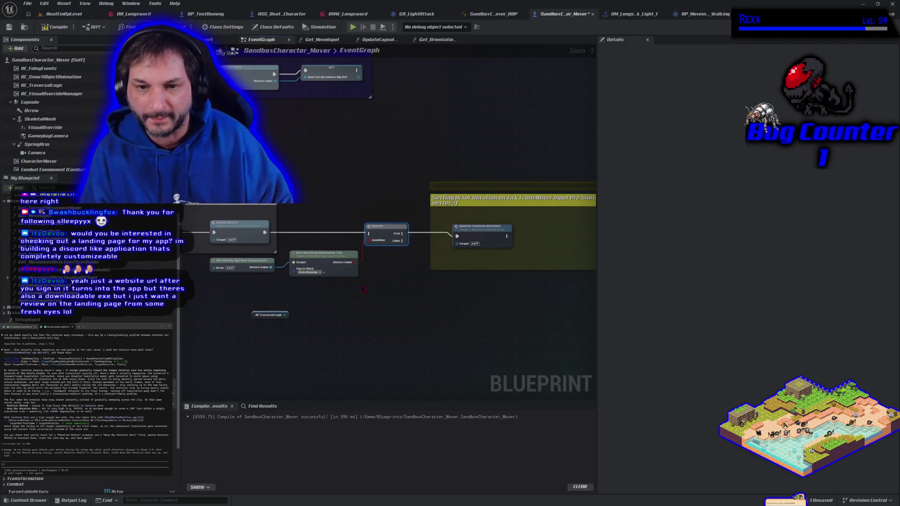
{"action": "scroll", "coordinate": [190, 293], "scroll_direction": "up", "scroll_amount": 4}
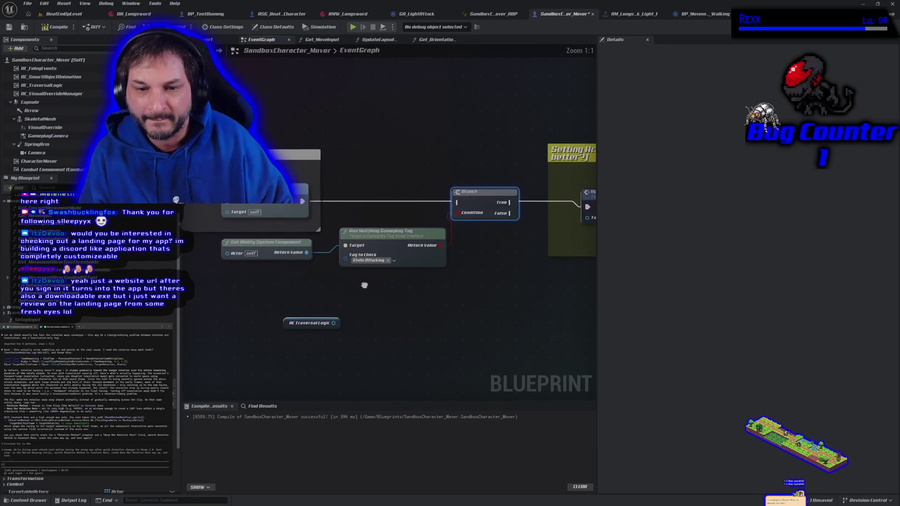
{"action": "left_click", "coordinate": [293, 244]}
{"action": "left_click_drag", "start_coordinate": [292, 242], "coordinate": [302, 240]}
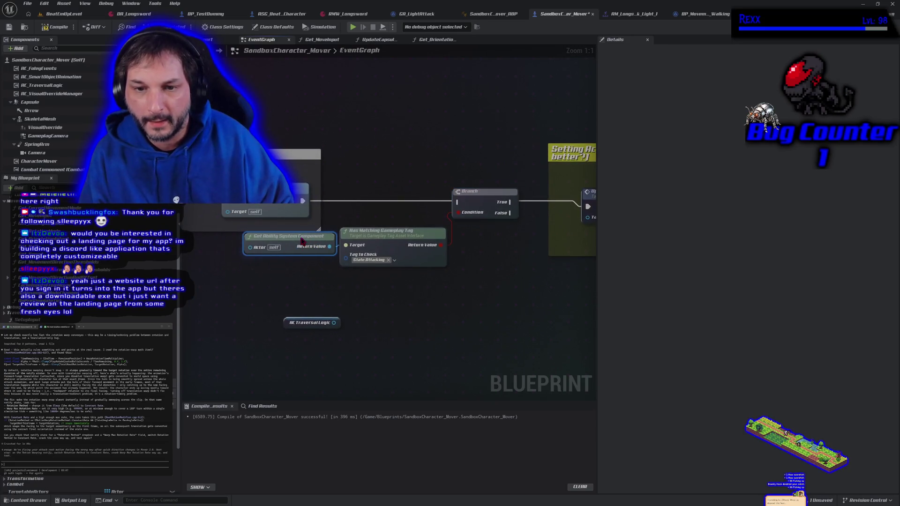
{"action": "left_click", "coordinate": [310, 323]}
{"action": "mouse_move", "coordinate": [309, 323]}
{"action": "left_mouse_down"}
{"action": "mouse_move", "coordinate": [287, 305]}
{"action": "mouse_move", "coordinate": [346, 314]}
{"action": "left_mouse_up"}
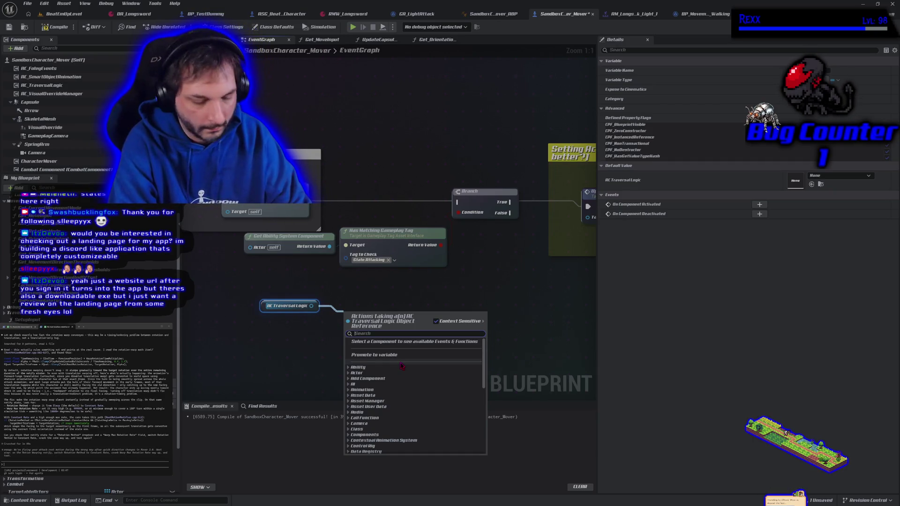
- Add Get Doing Traversal Action from AC Traversal Logic and wire it to the Branch condition
{"action": "type", "text": "get"}
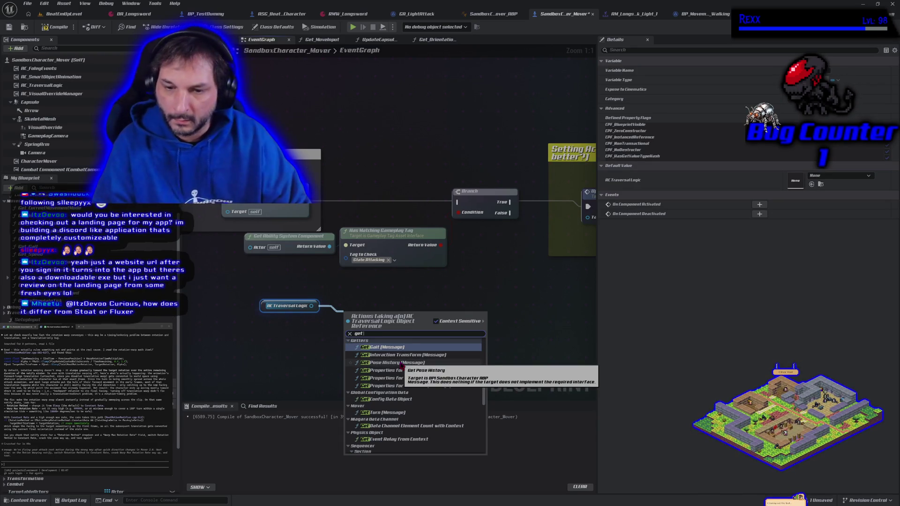
{"action": "scroll", "coordinate": [424, 389], "scroll_direction": "down", "scroll_amount": 1}
{"action": "scroll", "coordinate": [424, 390], "scroll_direction": "down", "scroll_amount": 10}
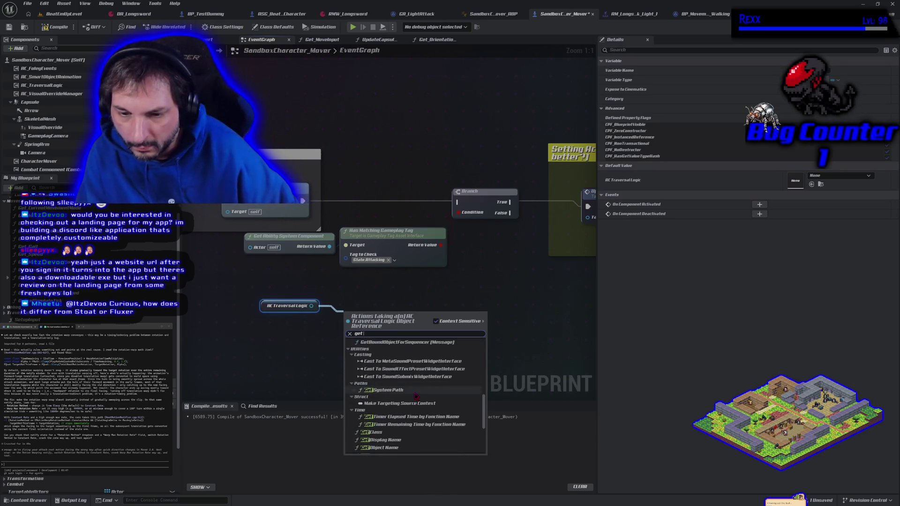
{"action": "scroll", "coordinate": [415, 396], "scroll_direction": "down", "scroll_amount": 5}
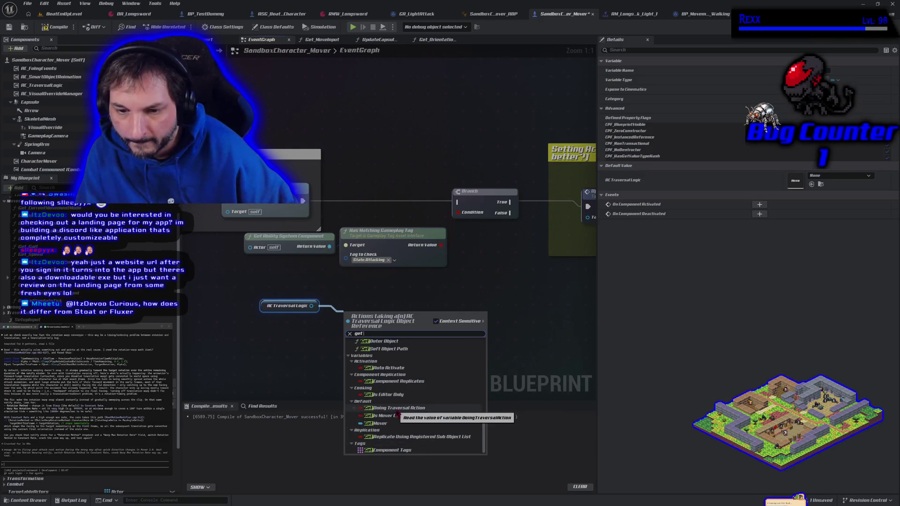
{"action": "left_click", "coordinate": [396, 411]}
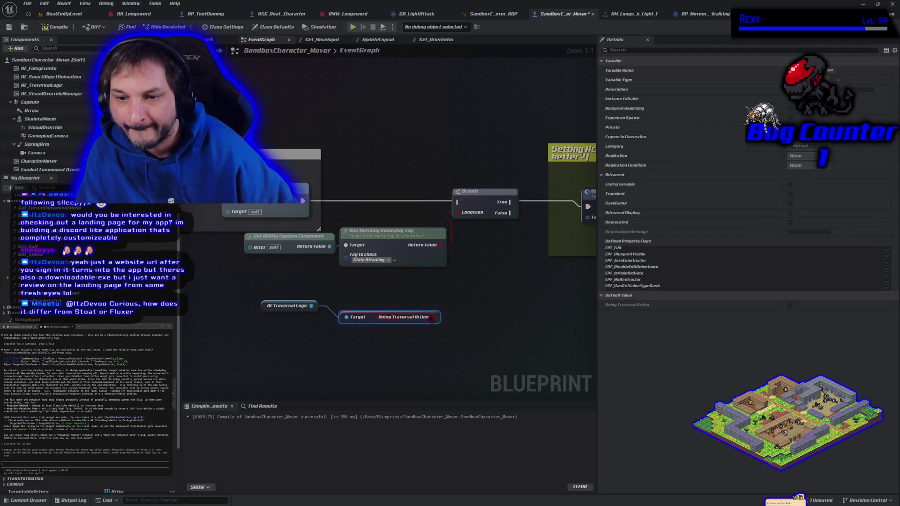
{"action": "mouse_move", "coordinate": [432, 318]}
{"action": "left_mouse_down"}
{"action": "mouse_move", "coordinate": [438, 321]}
{"action": "mouse_move", "coordinate": [463, 220]}
{"action": "left_mouse_up"}
- Route the execution wire into the Branch and connect True to Update Capsule Rotation
{"action": "left_click_drag", "start_coordinate": [303, 201], "coordinate": [457, 202]}
{"action": "left_click_drag", "start_coordinate": [505, 263], "coordinate": [321, 276]}
{"action": "mouse_move", "coordinate": [326, 214]}
{"action": "left_mouse_down"}
{"action": "mouse_move", "coordinate": [422, 230]}
{"action": "mouse_move", "coordinate": [403, 218]}
{"action": "left_mouse_up"}
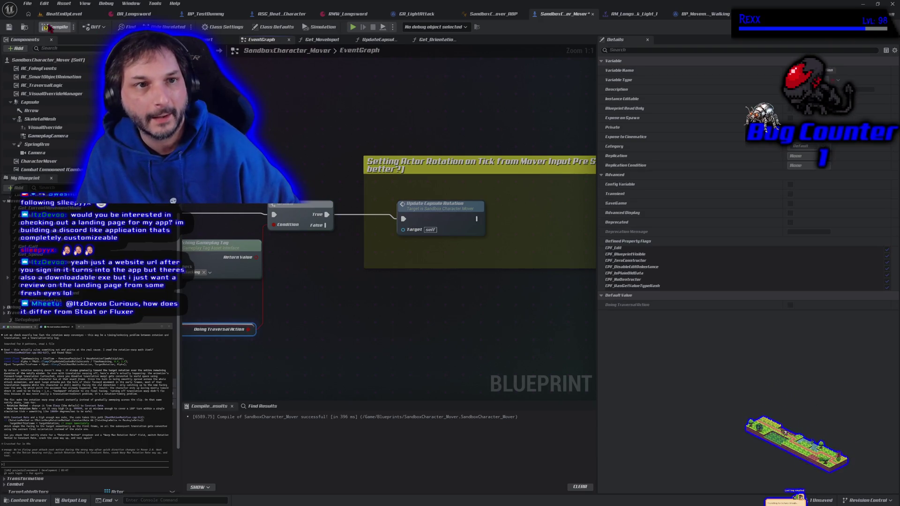
- Start a play test in BeatEmUpLevel and attack the training dummy
{"action": "left_click", "coordinate": [65, 14]}
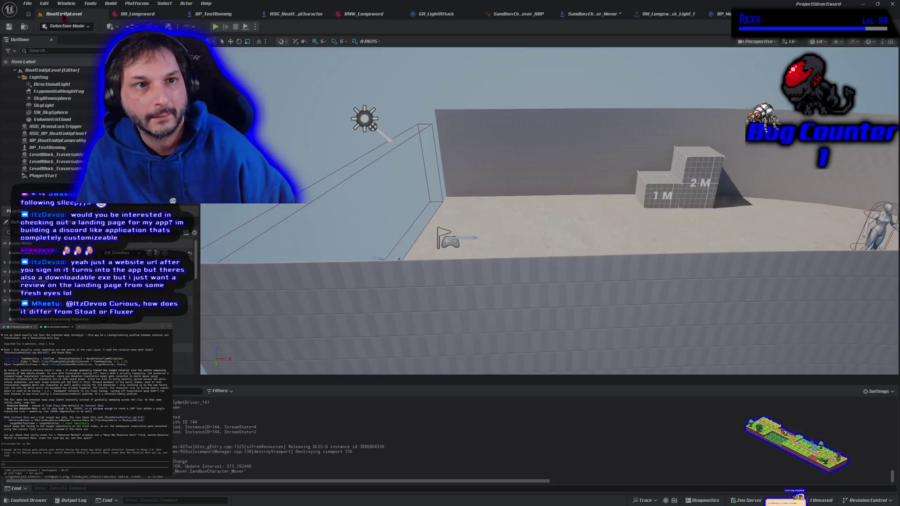
{"action": "left_click", "coordinate": [215, 26]}
{"action": "key", "text": "d"}
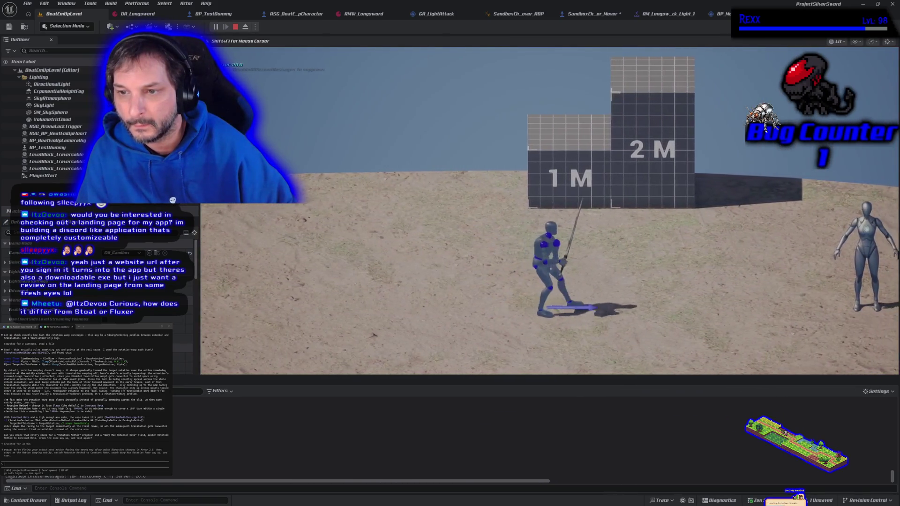
{"action": "key", "text": "d"}
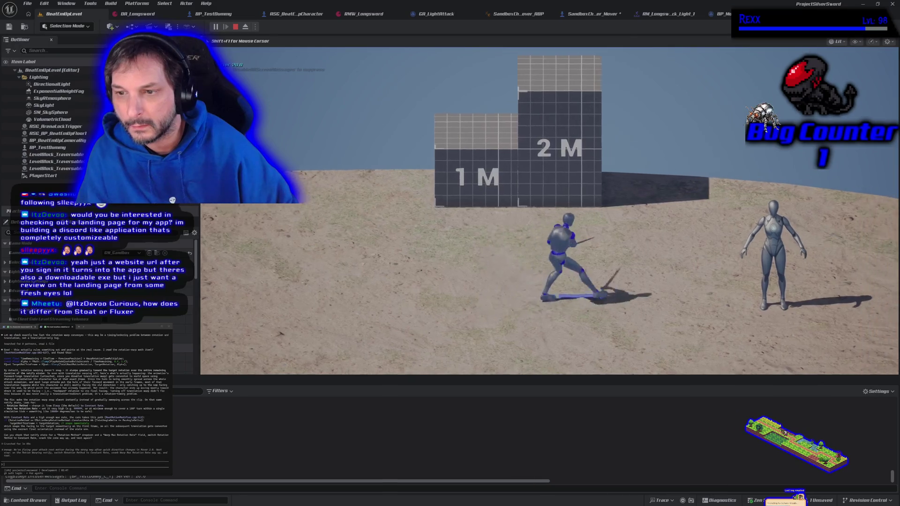
{"action": "key", "text": "a"}
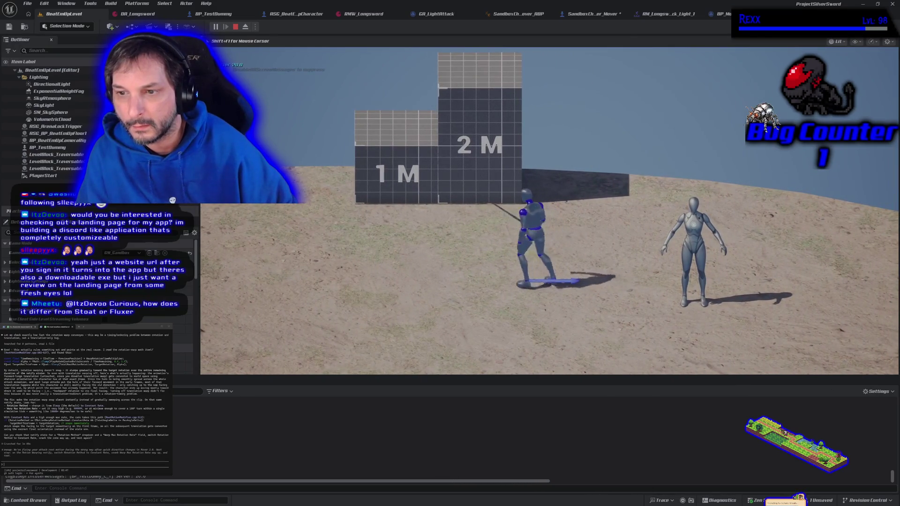
- Climb onto the 1M and 2M blocks, then end the play session
{"action": "key", "text": "w"}
{"action": "key", "text": "space"}
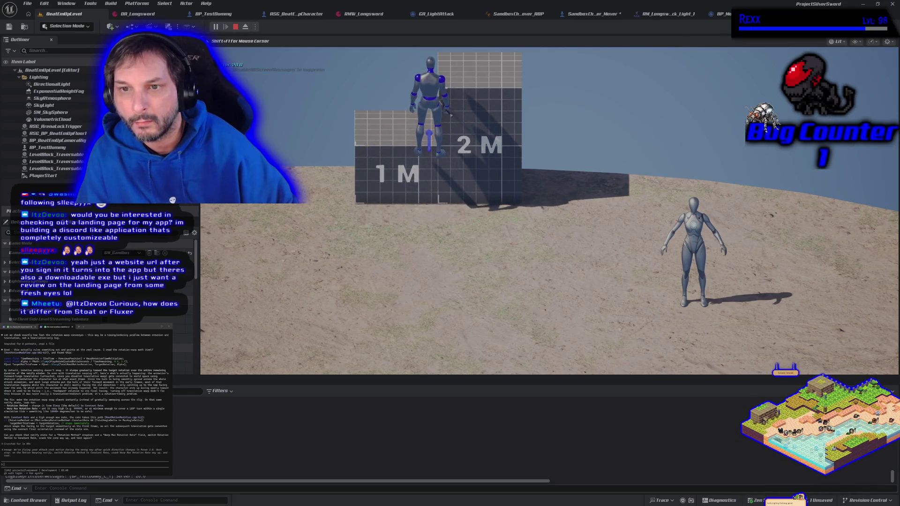
{"action": "key", "text": "space"}
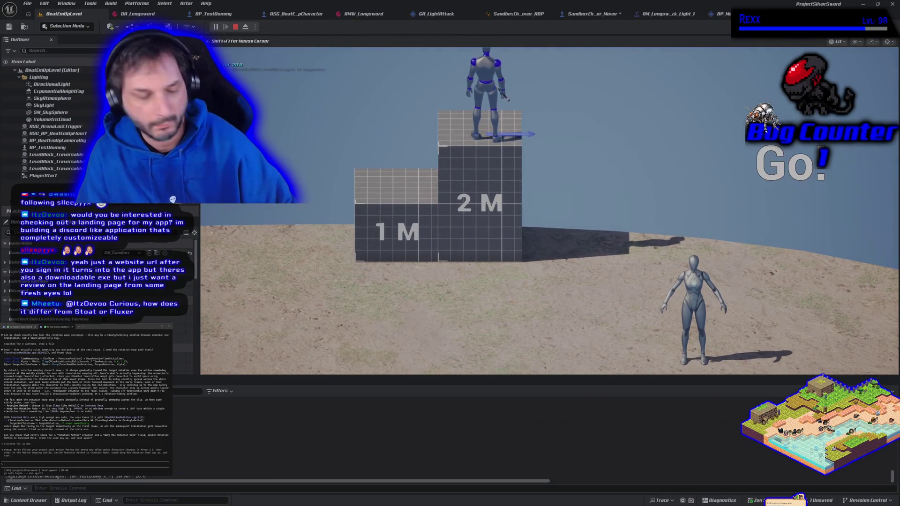
{"action": "key", "text": "Escape"}
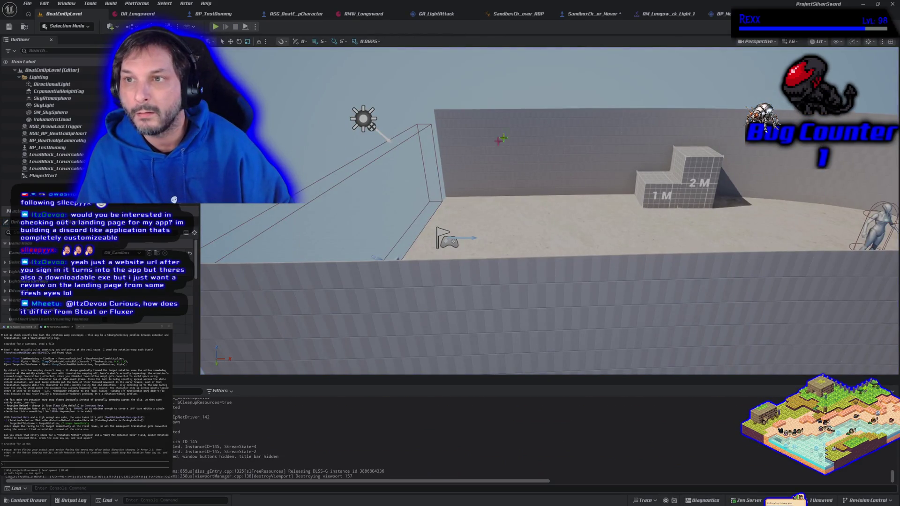
- Delete the Doing Traversal Action node from the SandboxCharacter_Mover event graph
{"action": "left_click", "coordinate": [593, 14]}
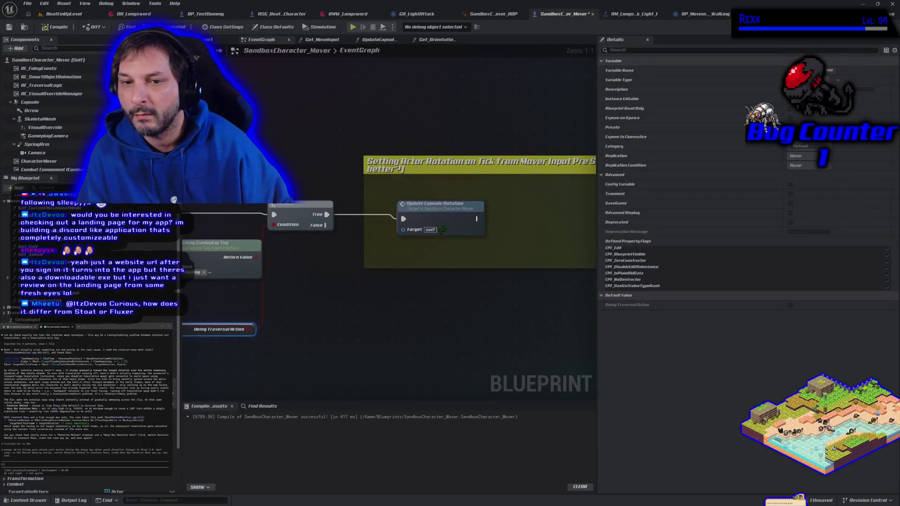
{"action": "left_click_drag", "start_coordinate": [326, 277], "coordinate": [454, 242]}
{"action": "mouse_move", "coordinate": [327, 278]}
{"action": "left_mouse_down"}
{"action": "mouse_move", "coordinate": [373, 304]}
{"action": "mouse_move", "coordinate": [398, 290]}
{"action": "mouse_move", "coordinate": [374, 275]}
{"action": "left_mouse_up"}
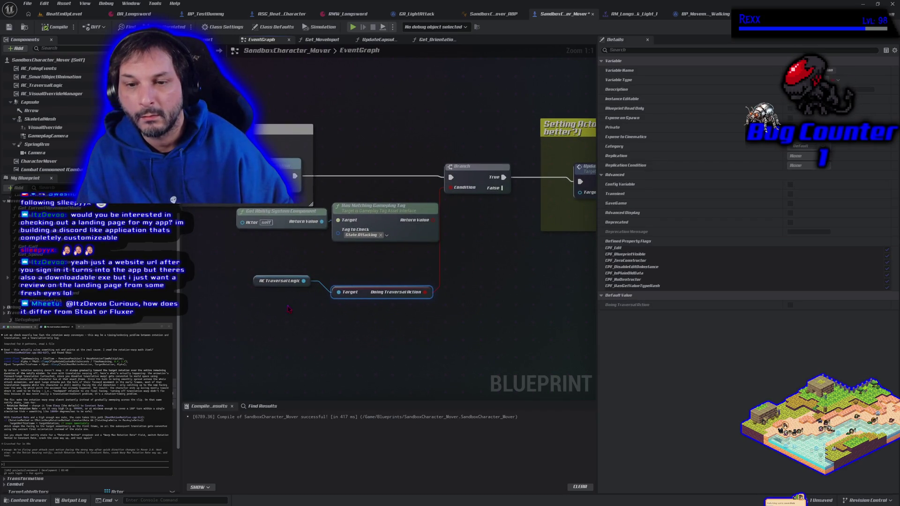
{"action": "key", "text": "Delete"}
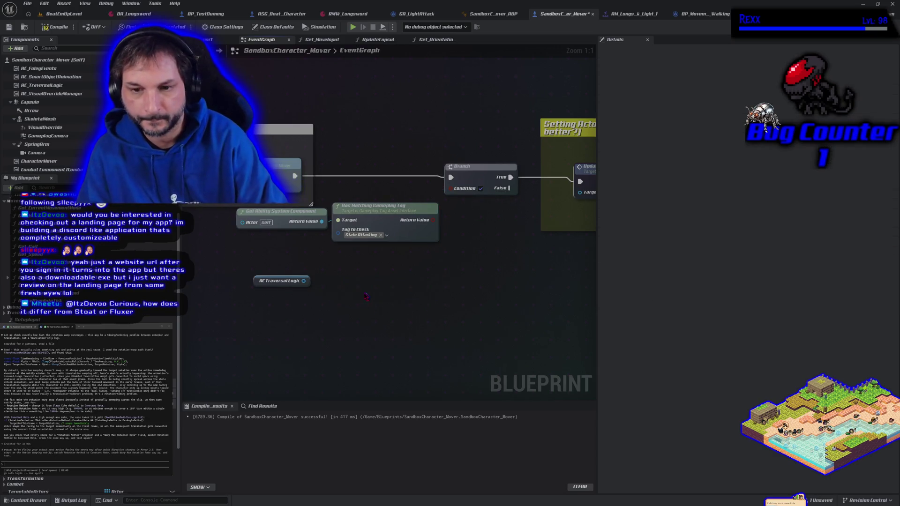
- Search 'traversal' from the AC Traversal Logic pin, cancel it, and delete the AC Traversal Logic node
{"action": "left_click_drag", "start_coordinate": [303, 281], "coordinate": [325, 284]}
{"action": "type", "text": "t"}
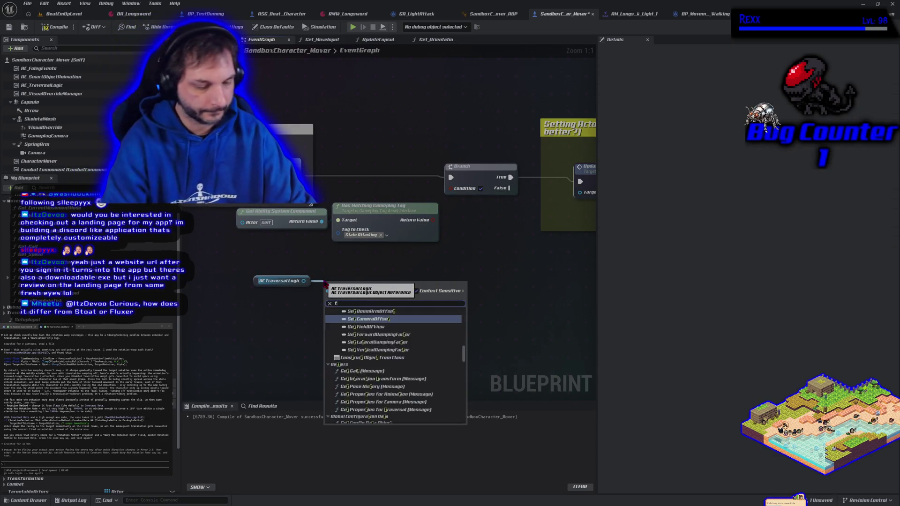
{"action": "type", "text": "raversal"}
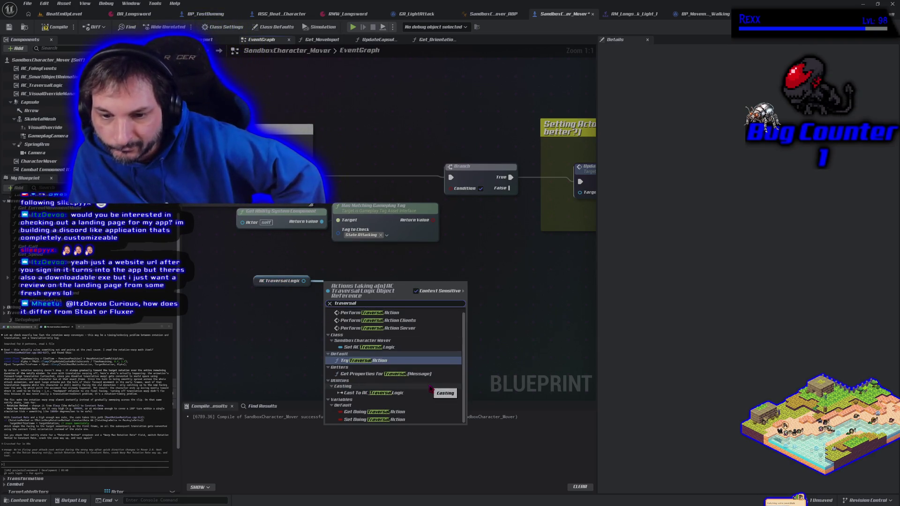
{"action": "scroll", "coordinate": [404, 406], "scroll_direction": "up", "scroll_amount": 1}
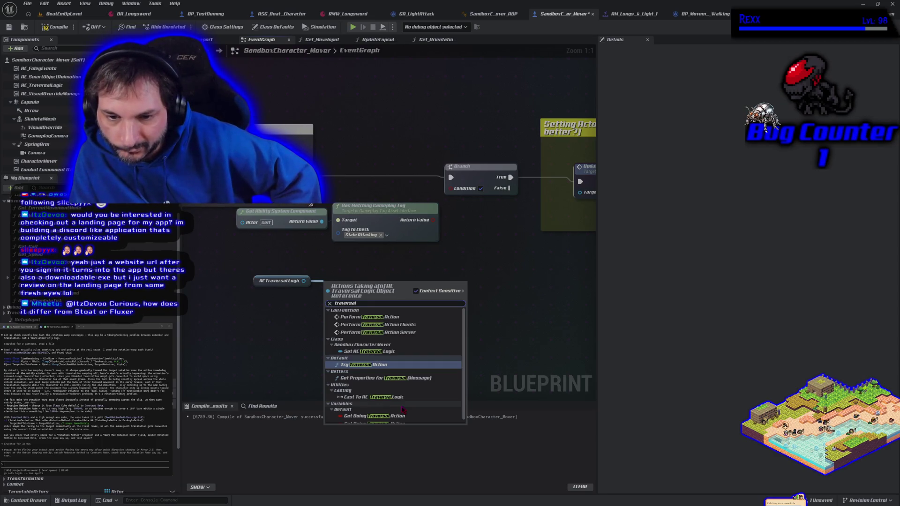
{"action": "scroll", "coordinate": [403, 409], "scroll_direction": "down", "scroll_amount": 1}
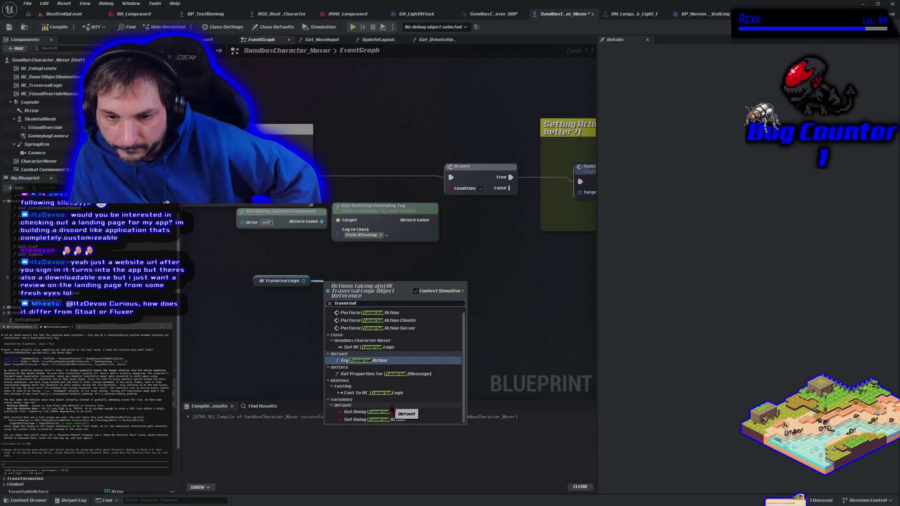
{"action": "left_click", "coordinate": [507, 318]}
{"action": "left_click", "coordinate": [295, 282]}
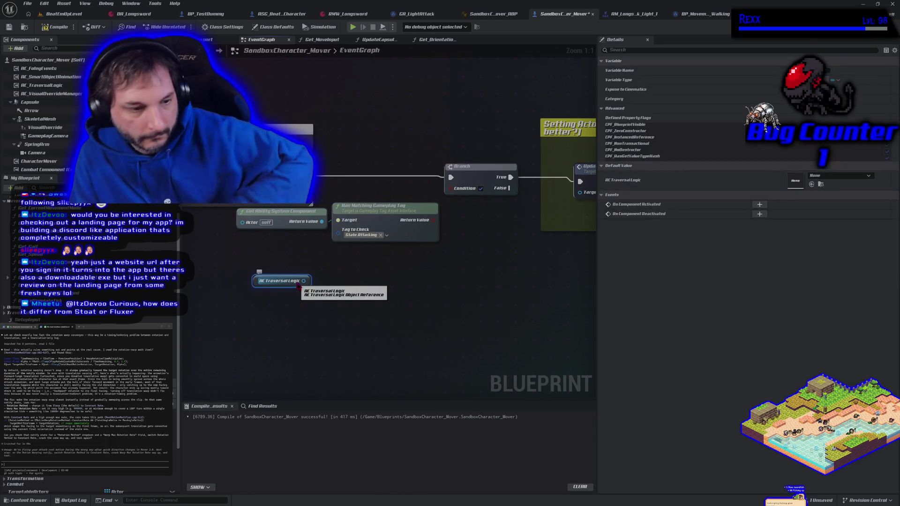
{"action": "key", "text": "Delete"}
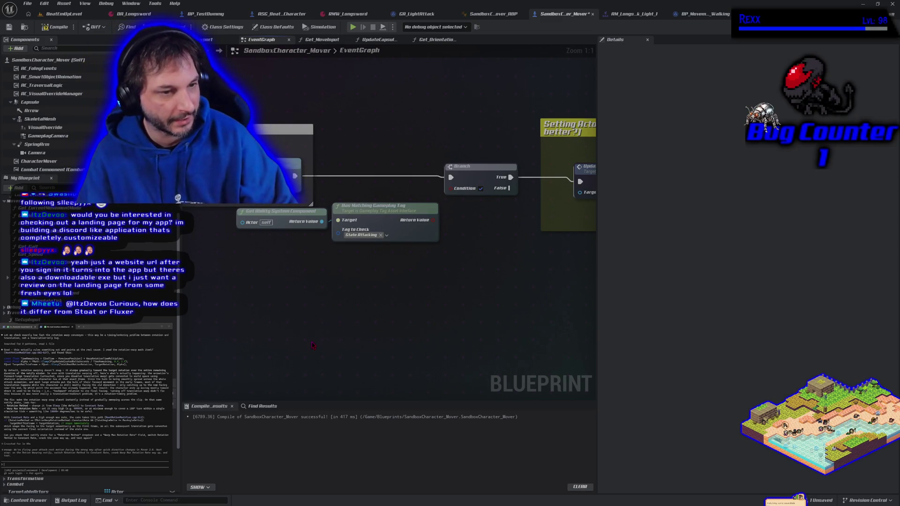
- Line up the Get Ability System Component and Has Matching Gameplay Tag nodes on the wire row
{"action": "mouse_move", "coordinate": [354, 276]}
{"action": "left_mouse_down"}
{"action": "mouse_move", "coordinate": [295, 226]}
{"action": "mouse_move", "coordinate": [349, 233]}
{"action": "mouse_move", "coordinate": [350, 254]}
{"action": "left_mouse_up"}
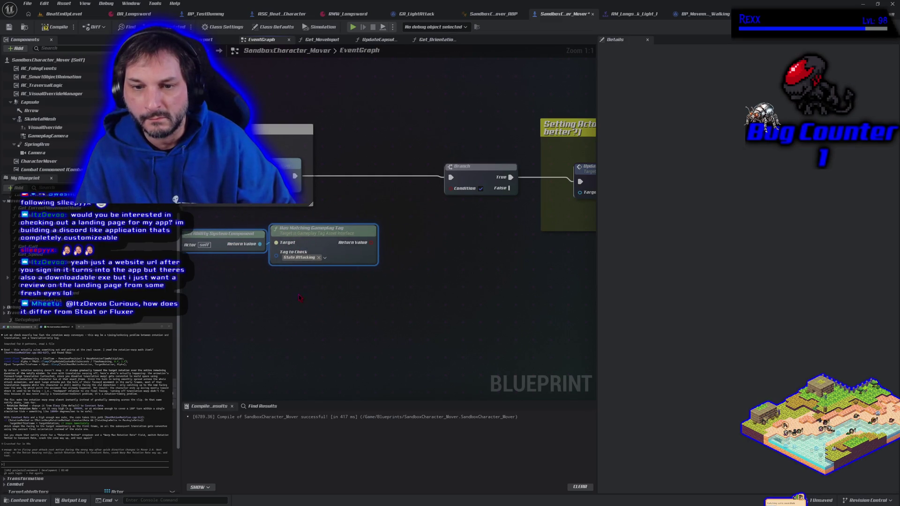
{"action": "left_click_drag", "start_coordinate": [361, 305], "coordinate": [325, 315]}
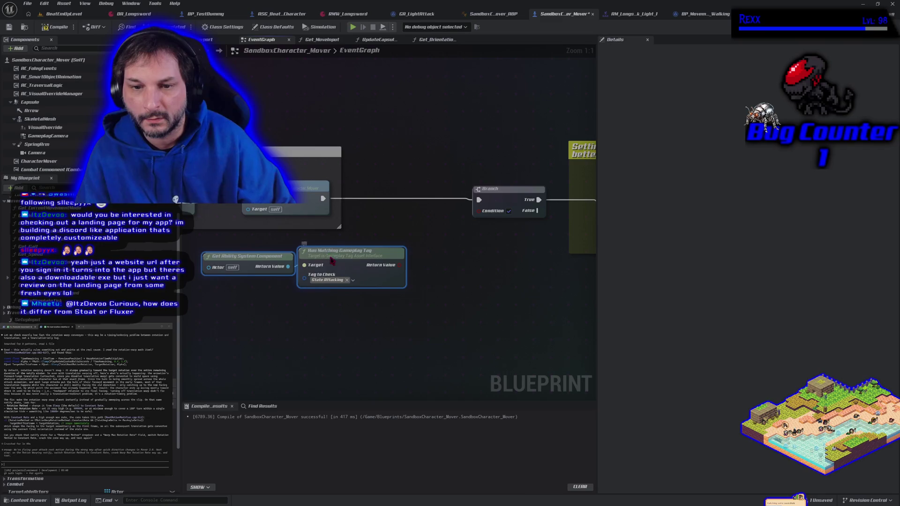
{"action": "left_click_drag", "start_coordinate": [330, 258], "coordinate": [370, 253]}
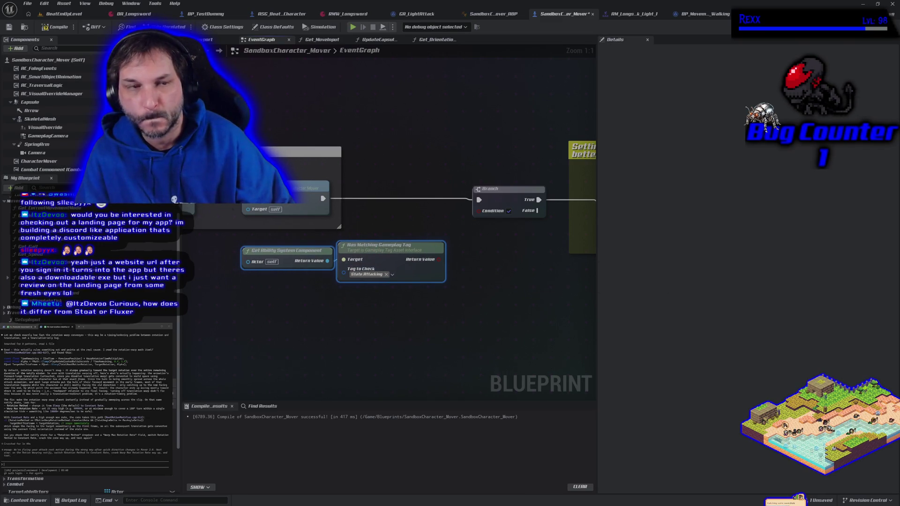
- Compile and save SandboxCharacter_Mover, then go back to the BeatEmUpLevel level
{"action": "left_click", "coordinate": [55, 27]}
{"action": "left_click", "coordinate": [9, 27]}
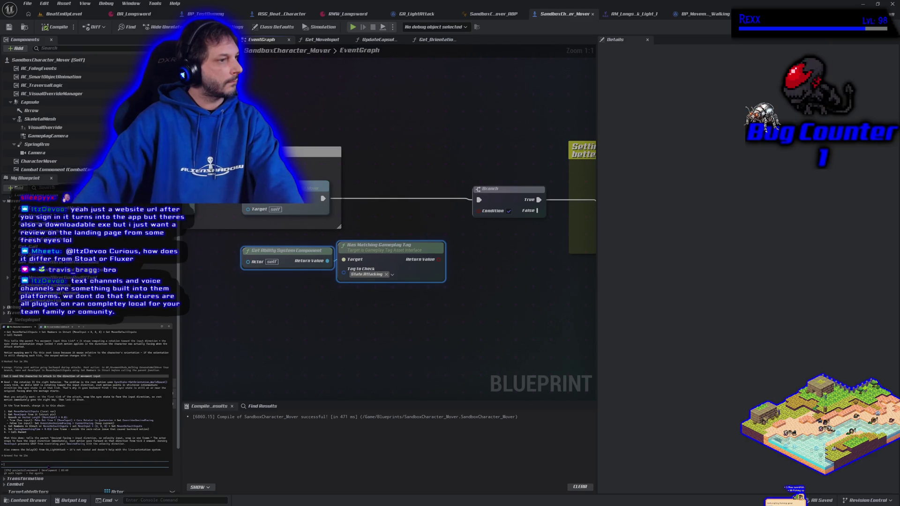
{"action": "key", "text": "ctrl+Tab"}
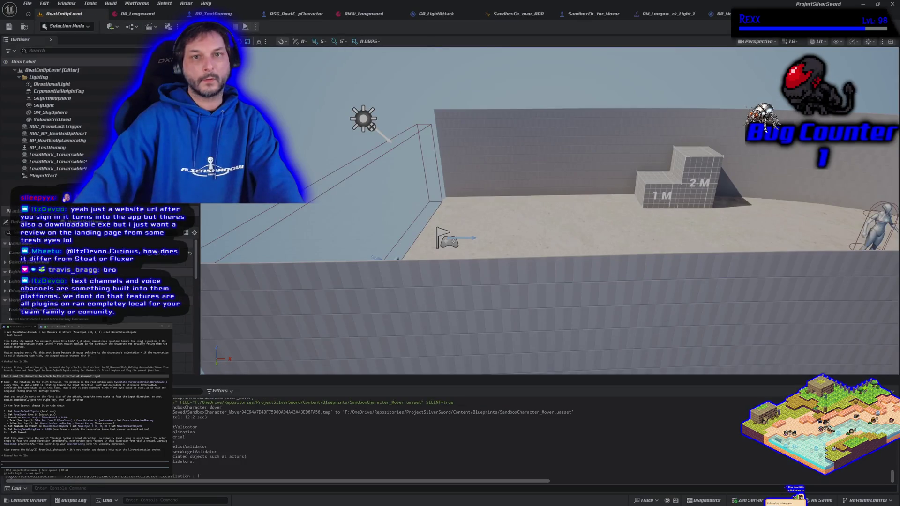
- Run a brief Play-In-Editor session of BeatEmUpLevel, stop it, and reopen SandboxCharacter_Mover
{"action": "key", "text": "alt+p"}
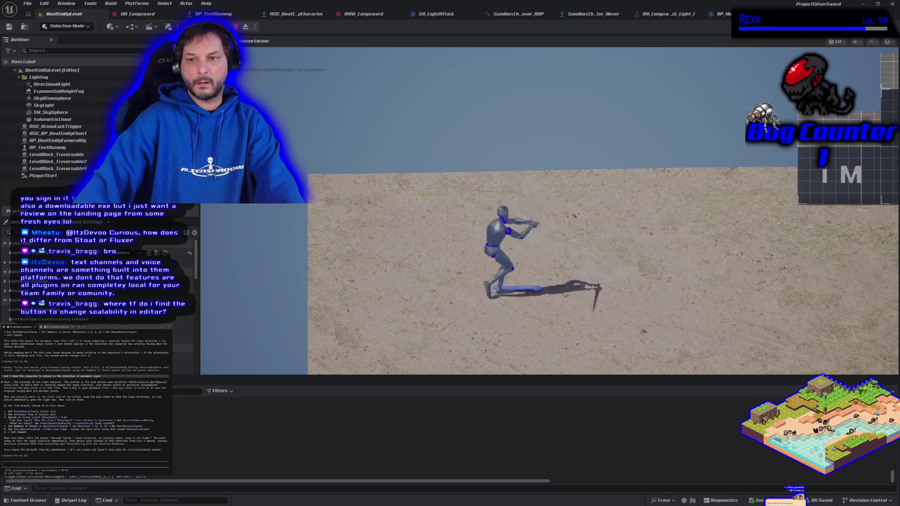
{"action": "key", "text": "Escape"}
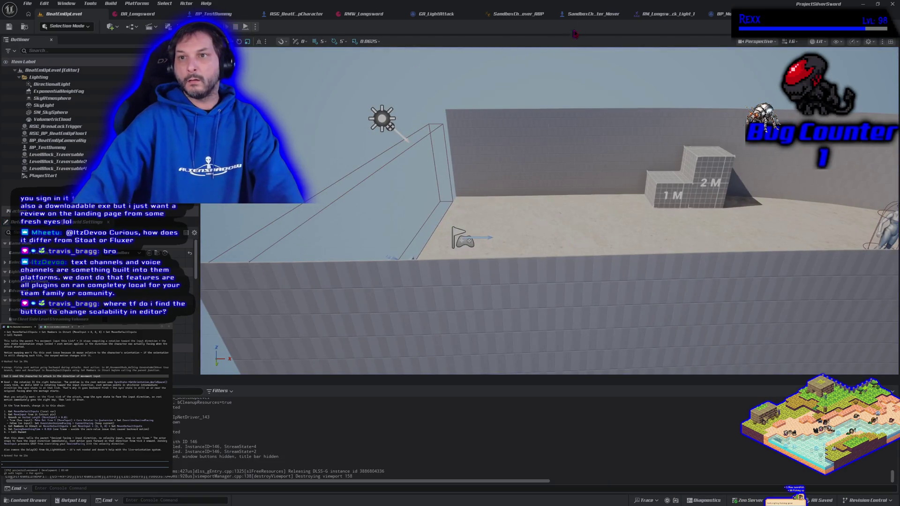
{"action": "left_click", "coordinate": [585, 14]}
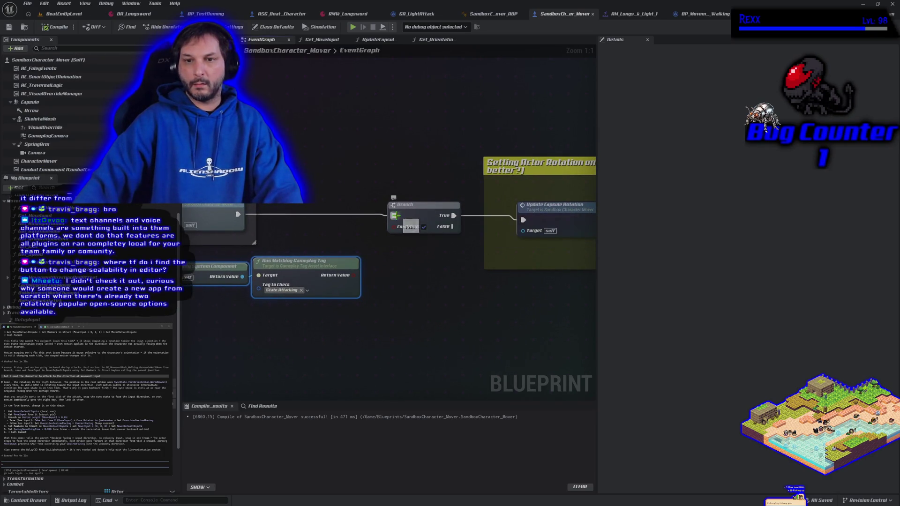
- Break the Branch True wire into Update Capsule Rotation and the Branch's incoming exec wire
{"action": "left_click", "coordinate": [453, 215], "text": "alt"}
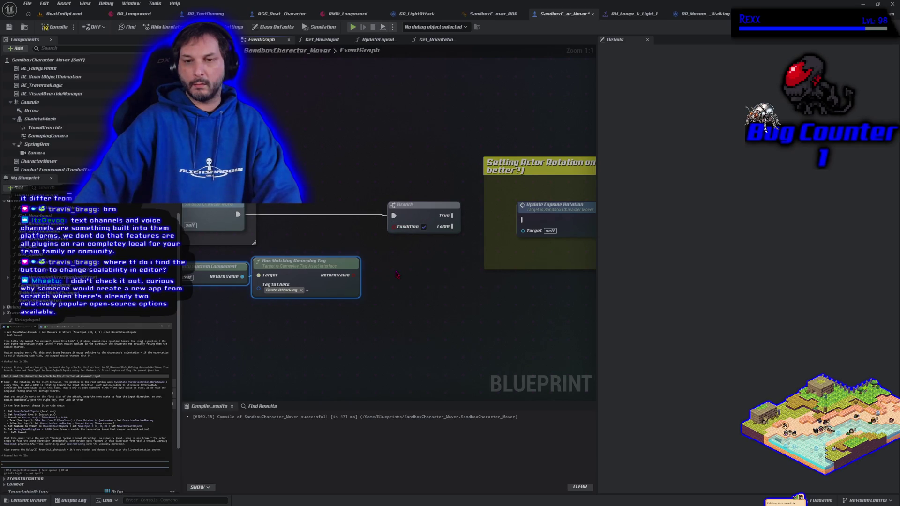
{"action": "left_click", "coordinate": [393, 215], "text": "alt"}
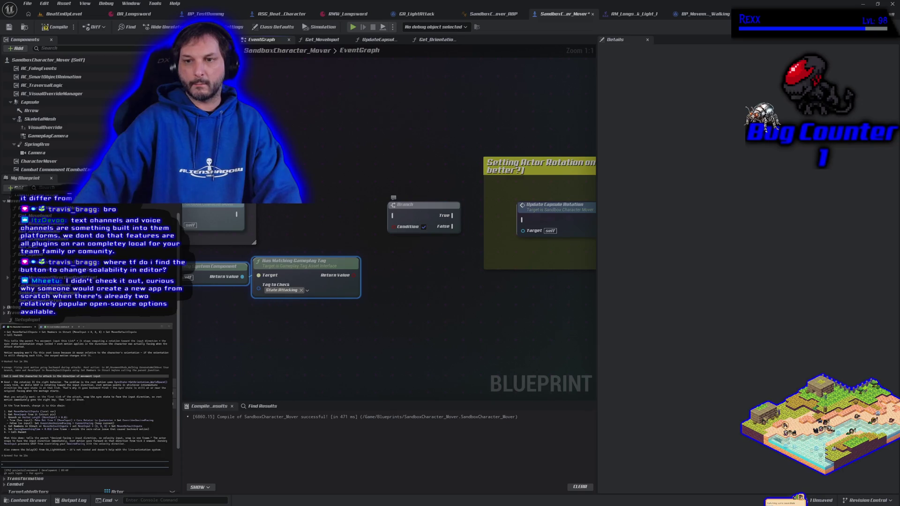
{"action": "left_click", "coordinate": [58, 14]}
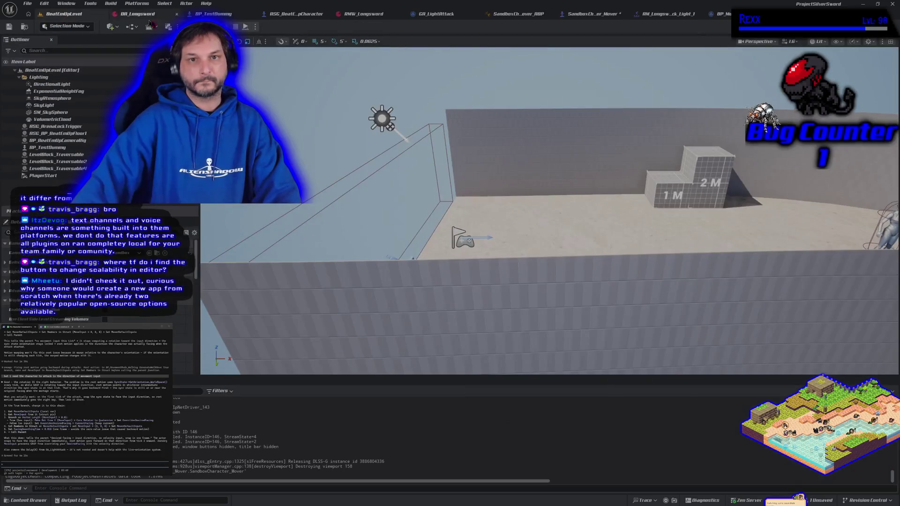
- Play-test sword attacks while running left and right, then stop and return to the blueprint
{"action": "key", "text": "alt+p"}
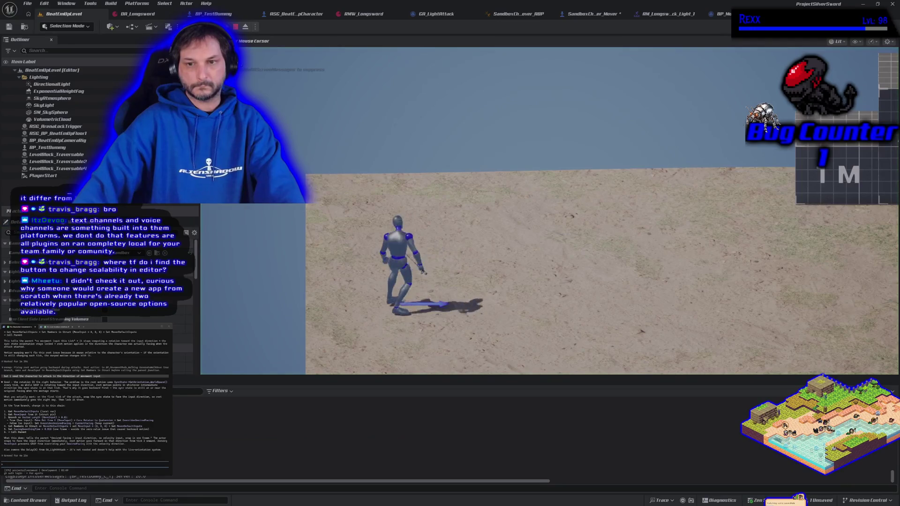
{"action": "key", "text": "a"}
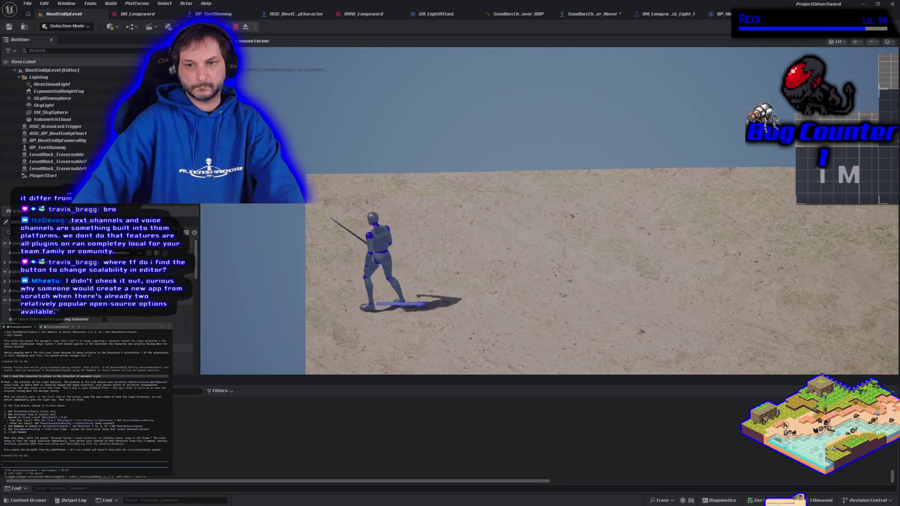
{"action": "key", "text": "d"}
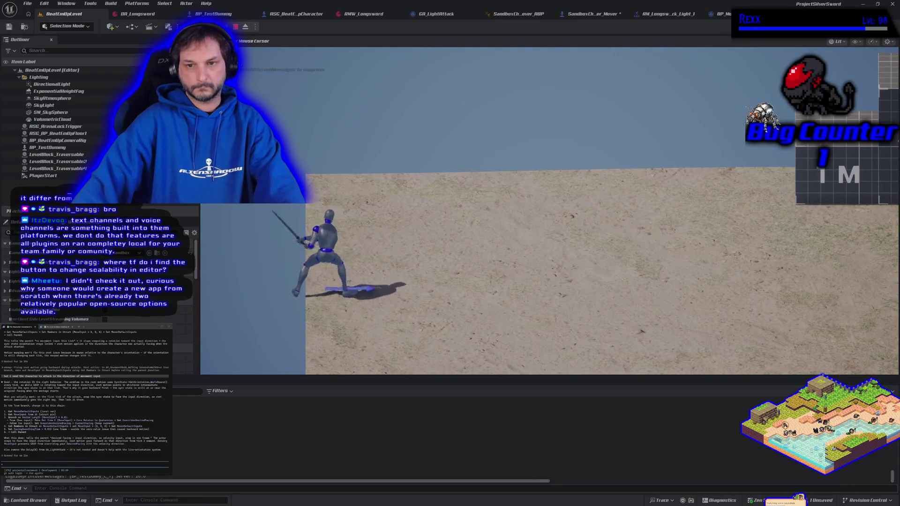
{"action": "key", "text": "d"}
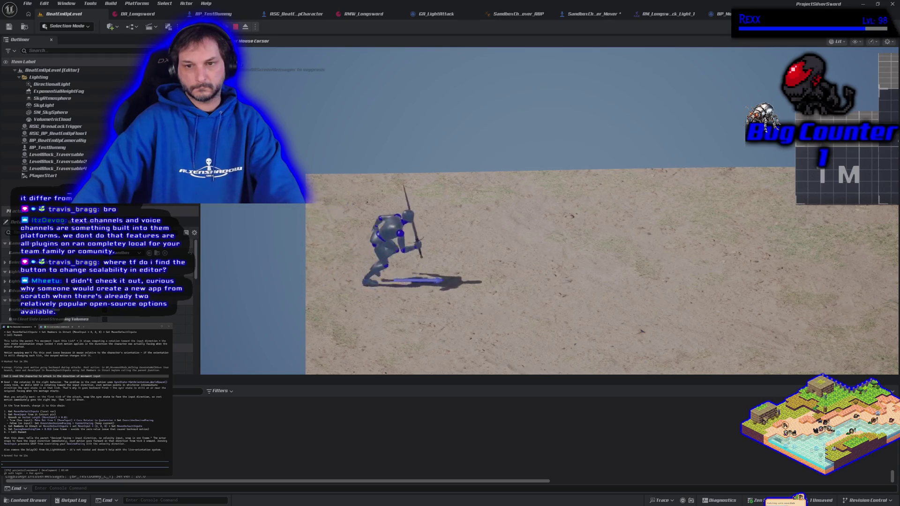
{"action": "key", "text": "a"}
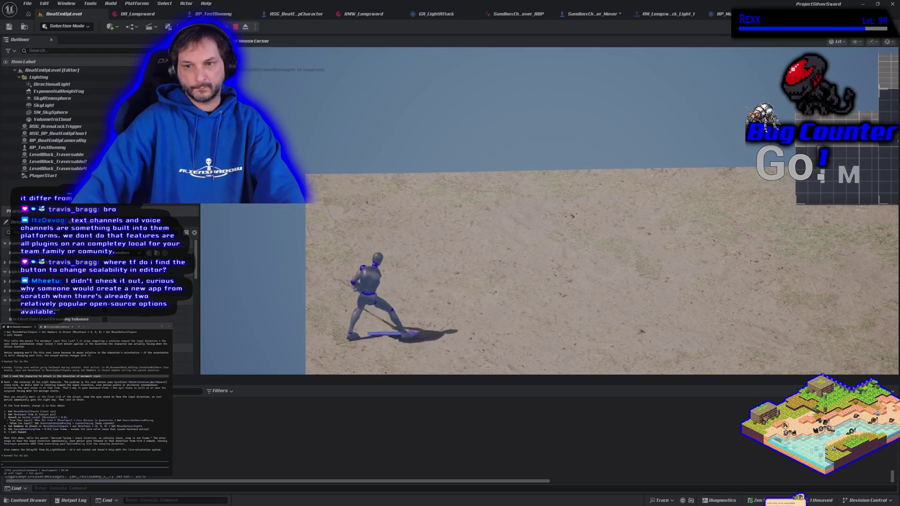
{"action": "key", "text": "Escape"}
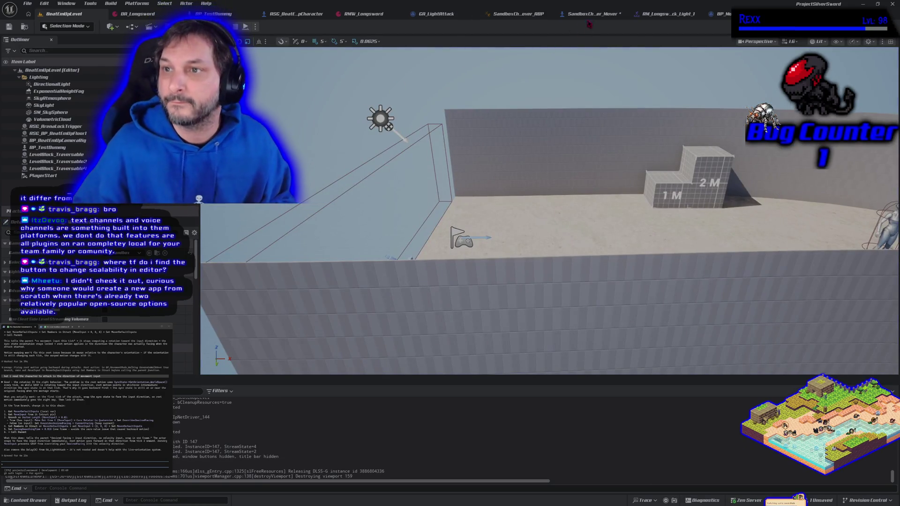
{"action": "left_click", "coordinate": [592, 14]}
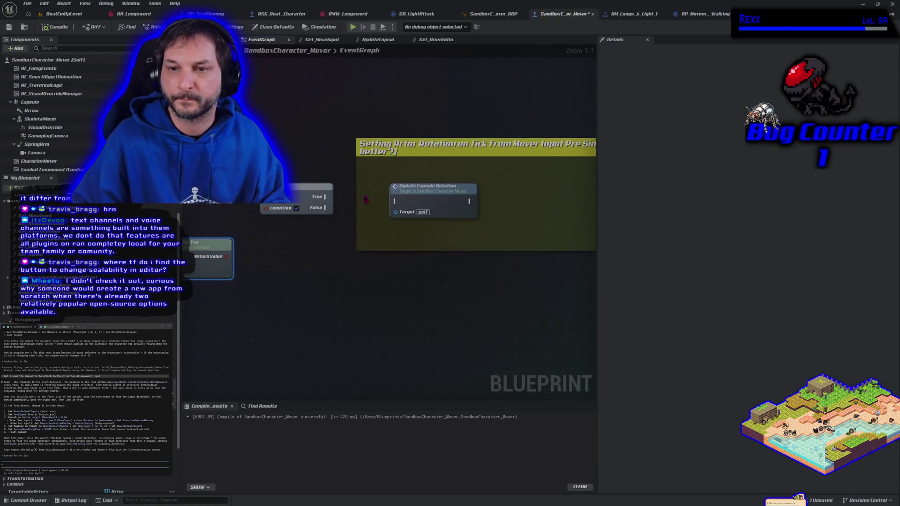
- Open the UpdateCapsuleRotation function graph and copy all its nodes
{"action": "right_click", "coordinate": [406, 192]}
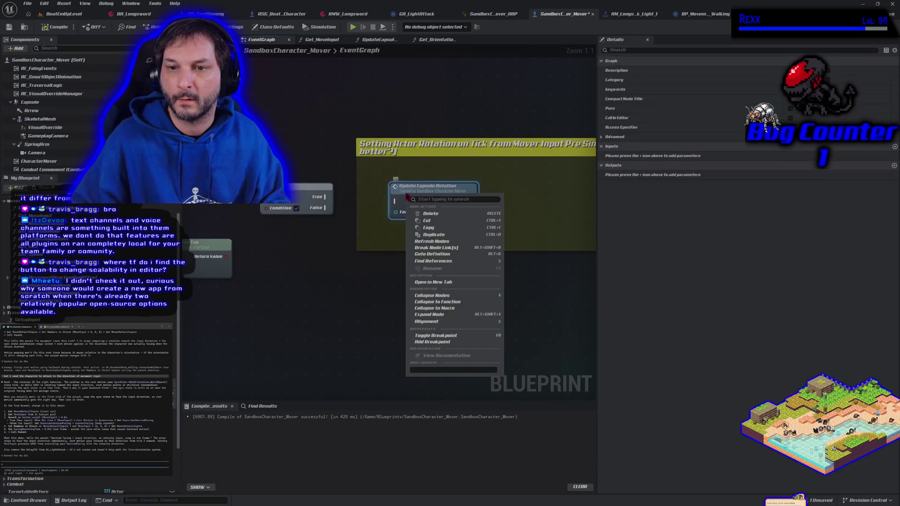
{"action": "left_click", "coordinate": [436, 232]}
{"action": "double_click", "coordinate": [418, 204]}
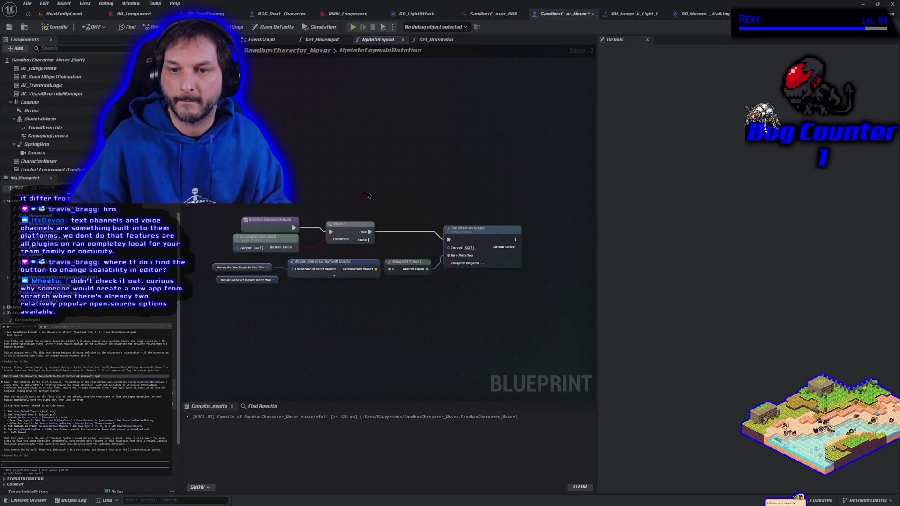
{"action": "mouse_move", "coordinate": [222, 161]}
{"action": "left_mouse_down"}
{"action": "mouse_move", "coordinate": [328, 251]}
{"action": "mouse_move", "coordinate": [479, 271]}
{"action": "left_mouse_up"}
{"action": "right_click", "coordinate": [361, 266]}
{"action": "left_click", "coordinate": [389, 301]}
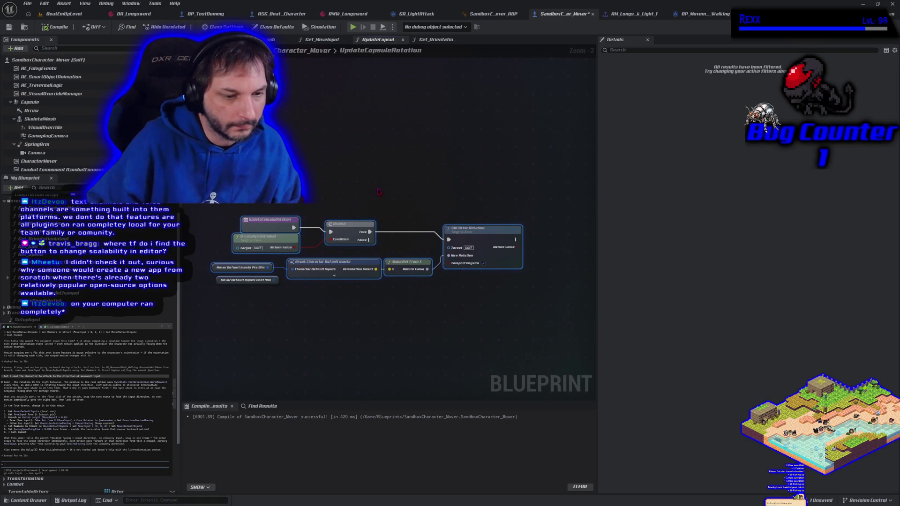
- Check the level viewport's Scalability settings, then return to SandboxCharacter_Mover
{"action": "left_click", "coordinate": [60, 21]}
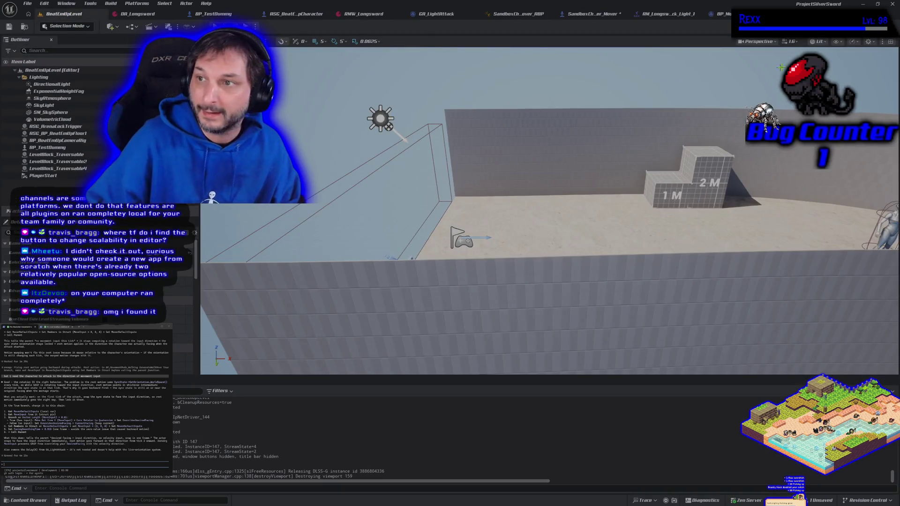
{"action": "left_click", "coordinate": [853, 43]}
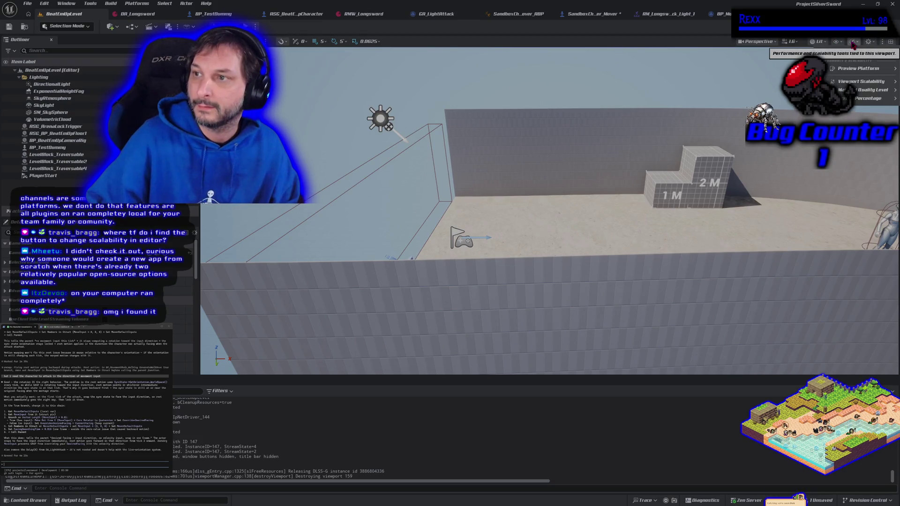
{"action": "left_click", "coordinate": [552, 64]}
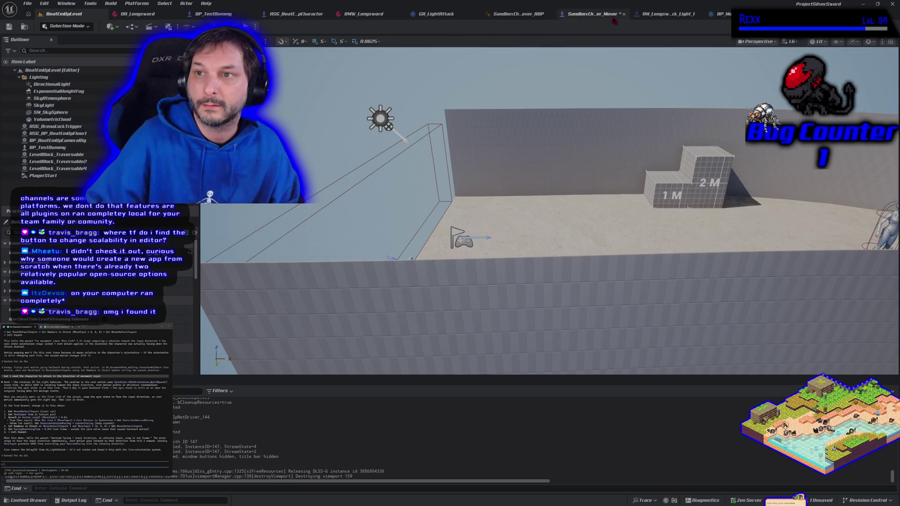
{"action": "left_click", "coordinate": [613, 20]}
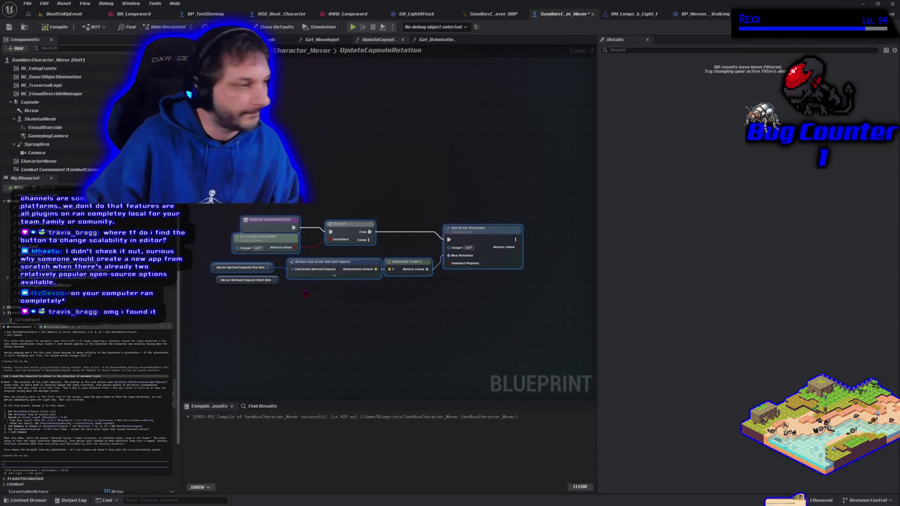
- Paste the function nodes into the assistant prompt, explain attacks should face input direction, and send
{"action": "left_click_drag", "start_coordinate": [217, 118], "coordinate": [499, 312]}
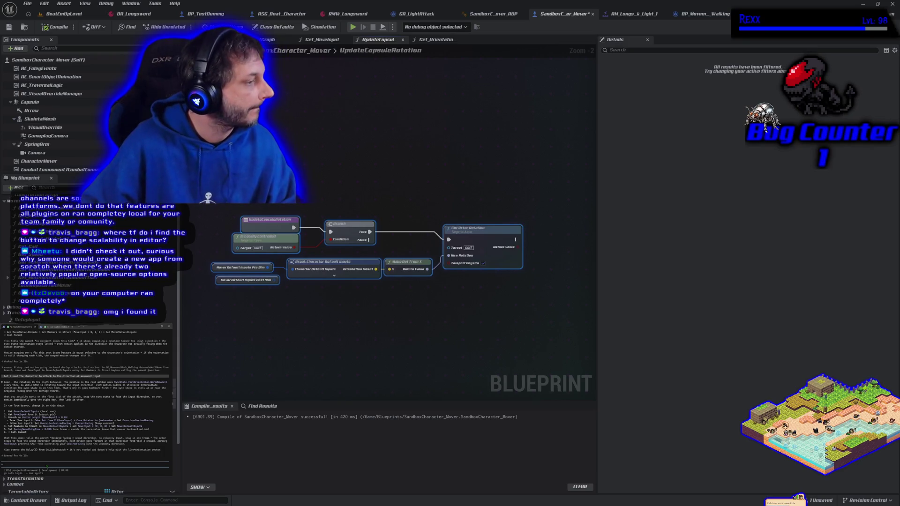
{"action": "key", "text": "ctrl+v"}
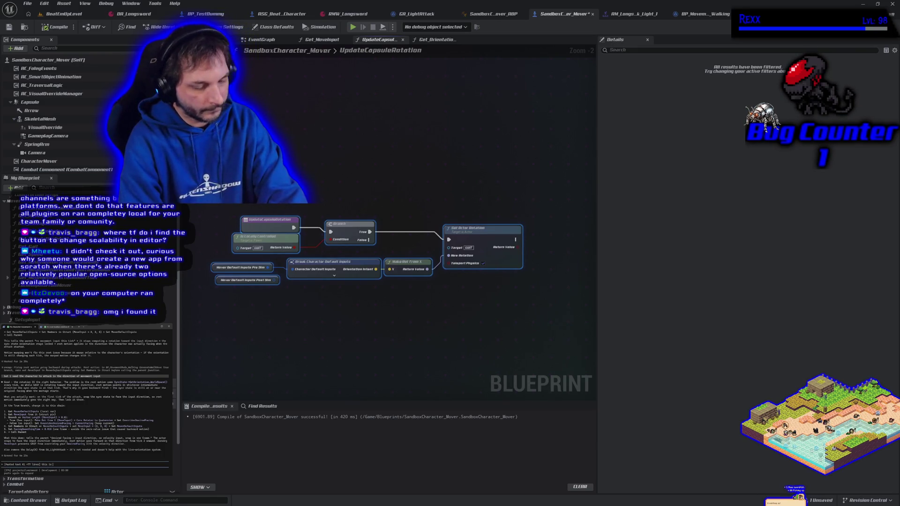
{"action": "type", "text": "shot"}
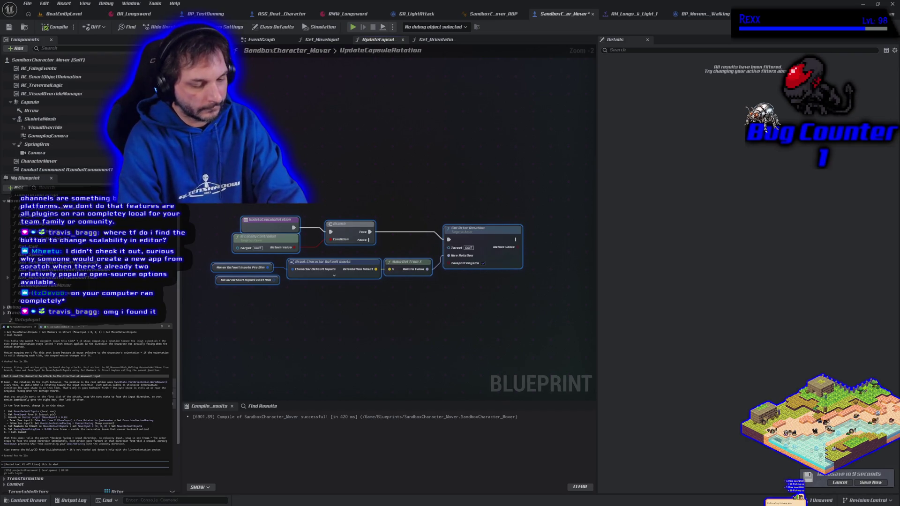
{"action": "type", "text": "ch"}
{"action": "type", "text": "he"}
{"action": "key", "text": "BackSpace"}
{"action": "key", "text": "BackSpace"}
{"action": "key", "text": "BackSpace"}
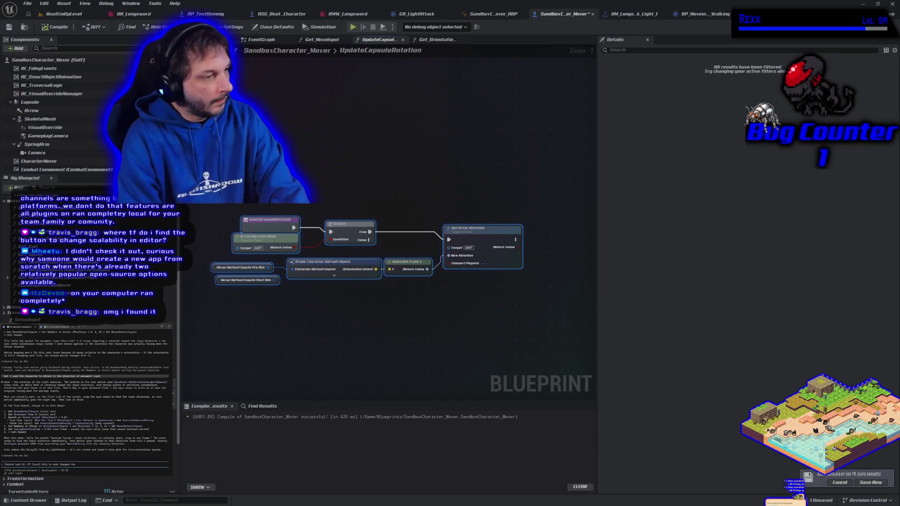
{"action": "type", "text": "the capsule d"}
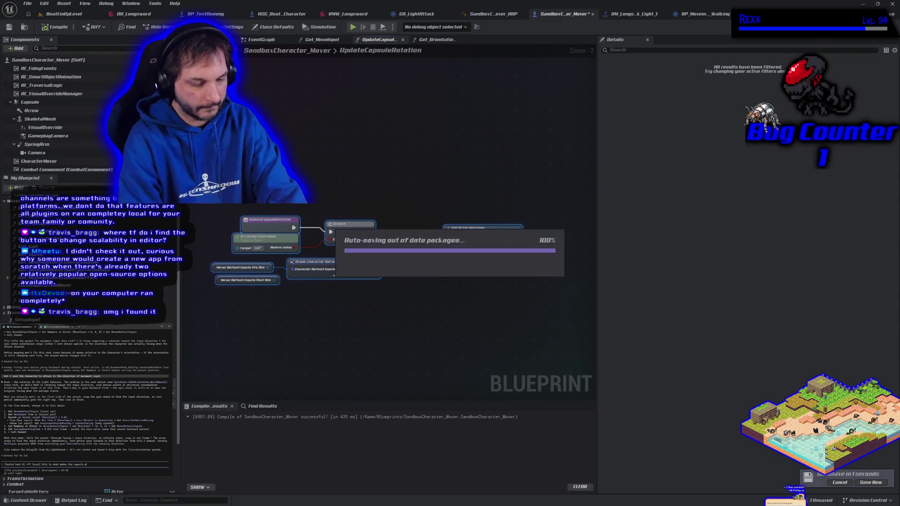
{"action": "key", "text": "BackSpace"}
{"action": "type", "text": "match the fac"}
{"action": "type", "text": "ign direction of t"}
{"action": "type", "text": "h"}
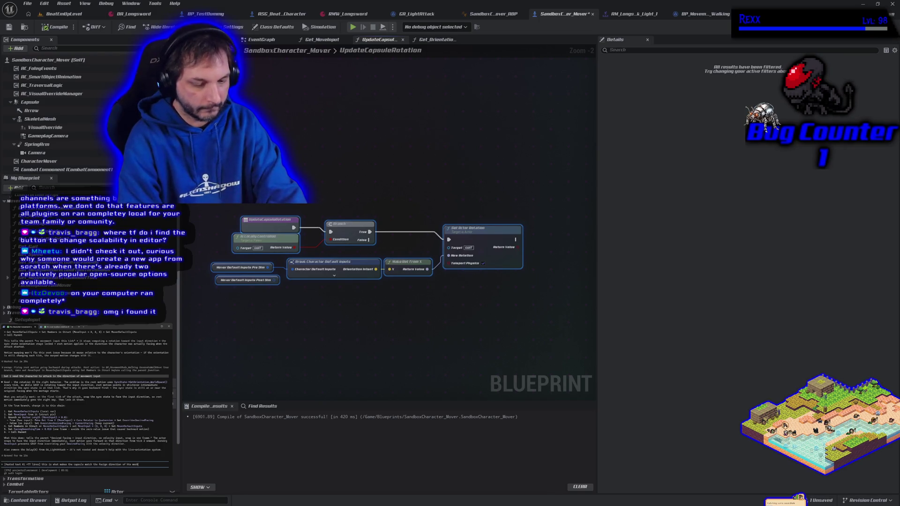
{"action": "type", "text": "e mesh. i realized t"}
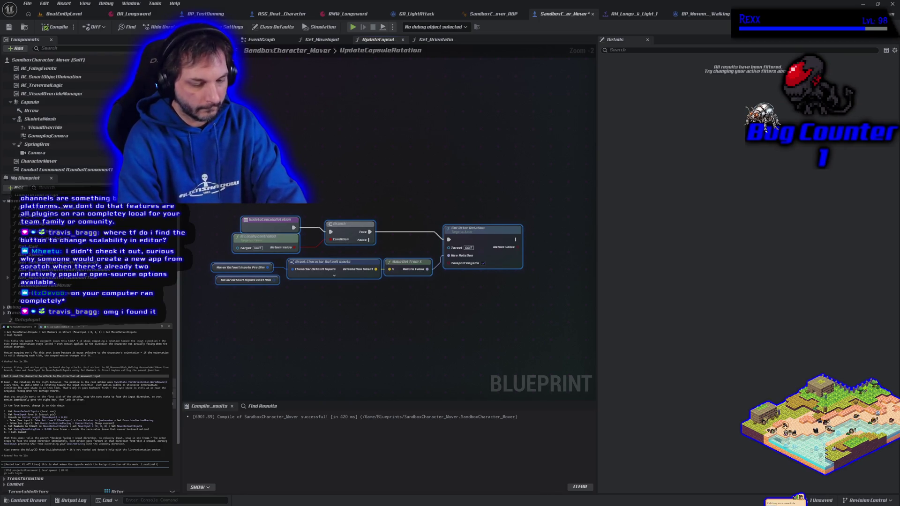
{"action": "type", "text": "hat this is what mad"}
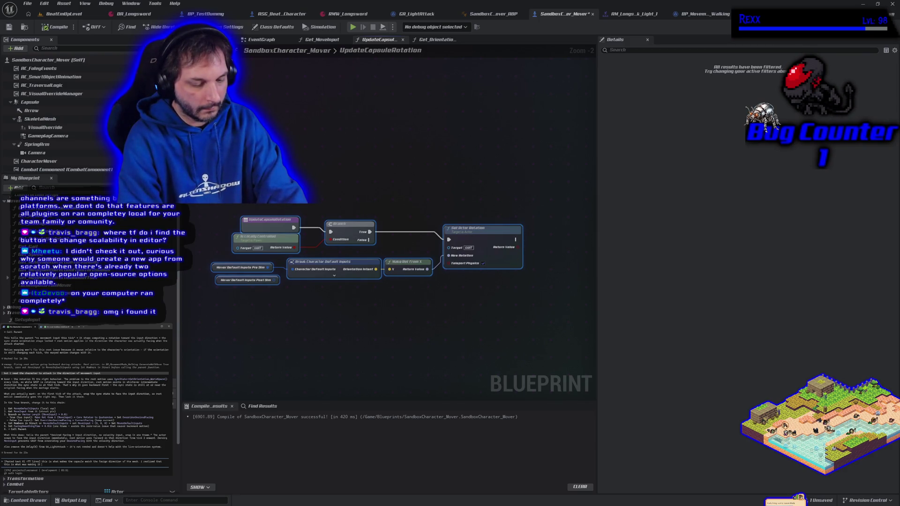
{"action": "type", "text": "rotate to the input direction."}
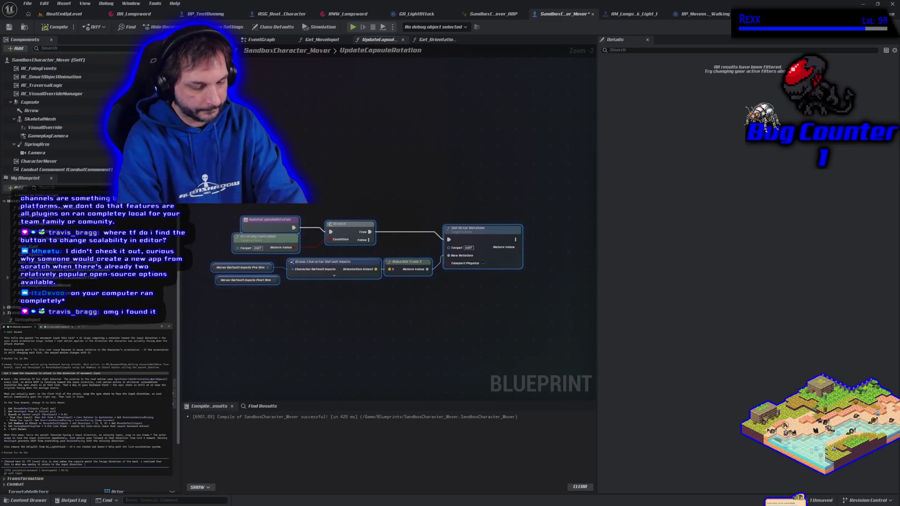
{"action": "type", "text": "i disconne"}
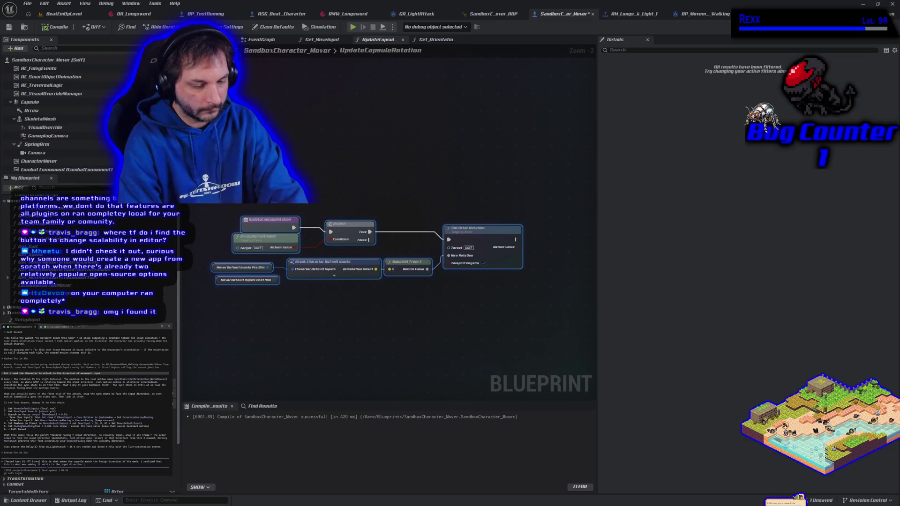
{"action": "type", "text": "ct"}
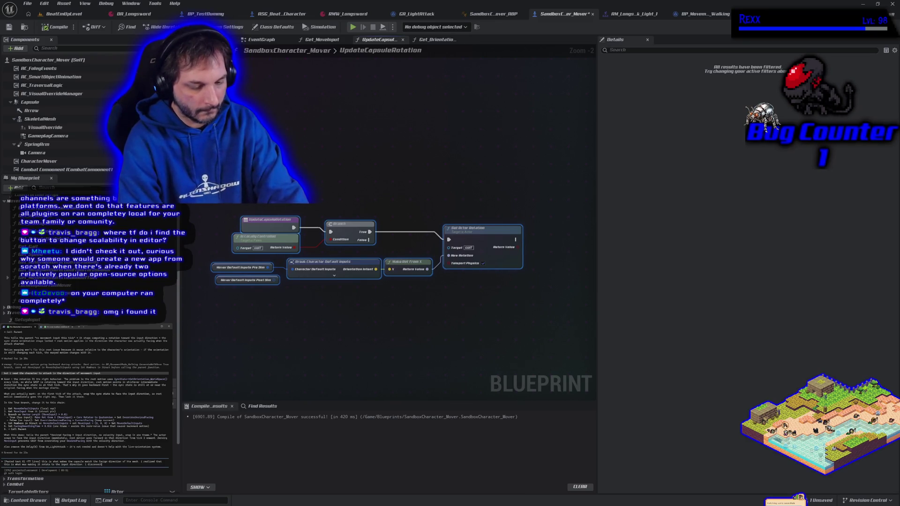
{"action": "type", "text": "ed this and r"}
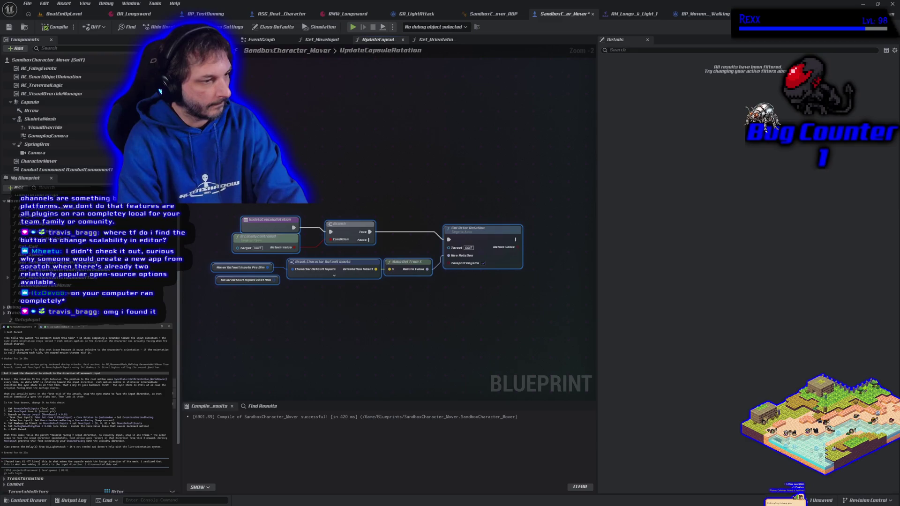
{"action": "type", "text": "ealized that w"}
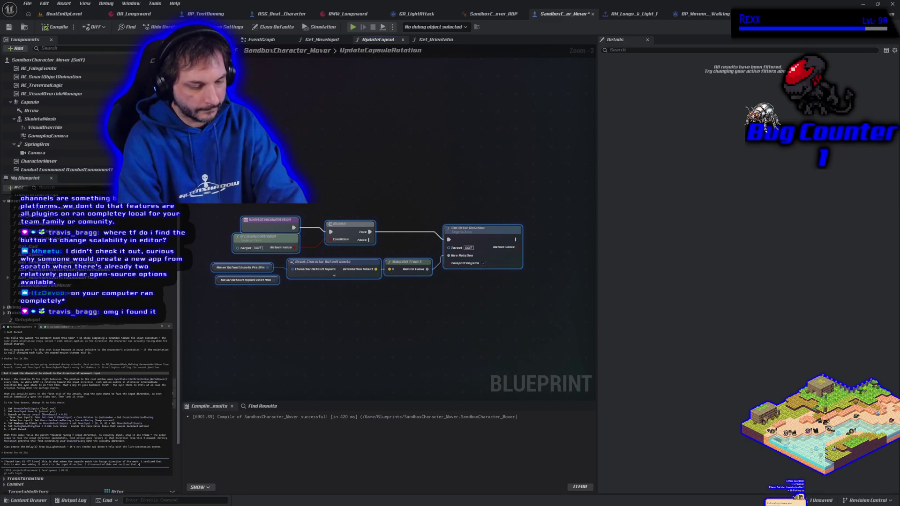
{"action": "type", "text": "e always face th"}
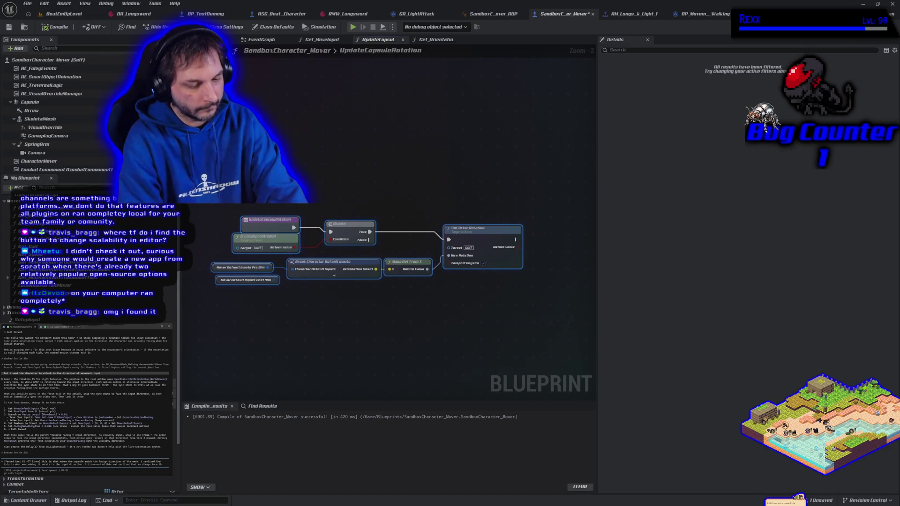
{"action": "type", "text": "e start direc"}
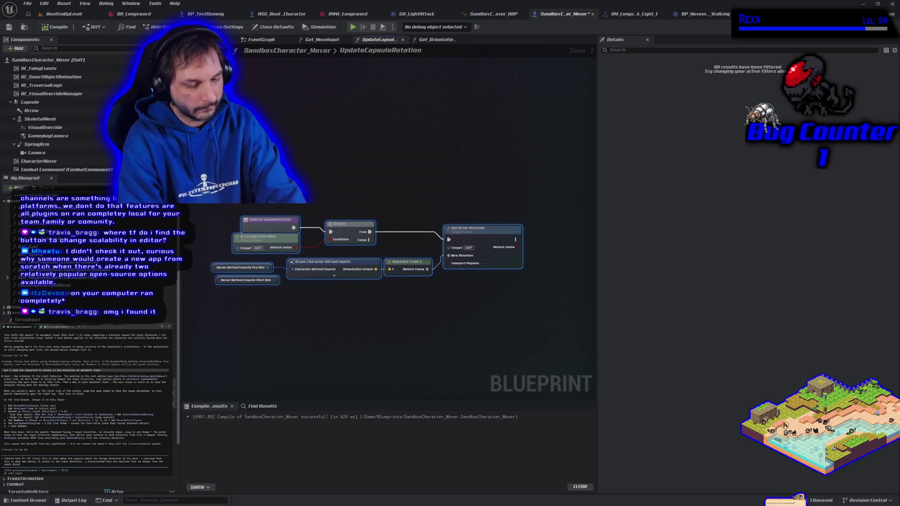
{"action": "type", "text": " attack  regardless of w"}
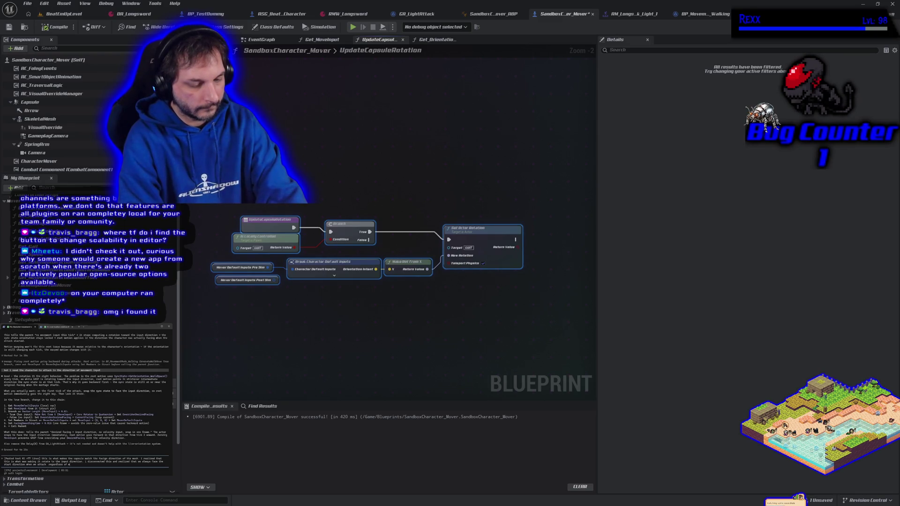
{"action": "type", "text": "ng before that"}
{"action": "key", "text": "Return"}
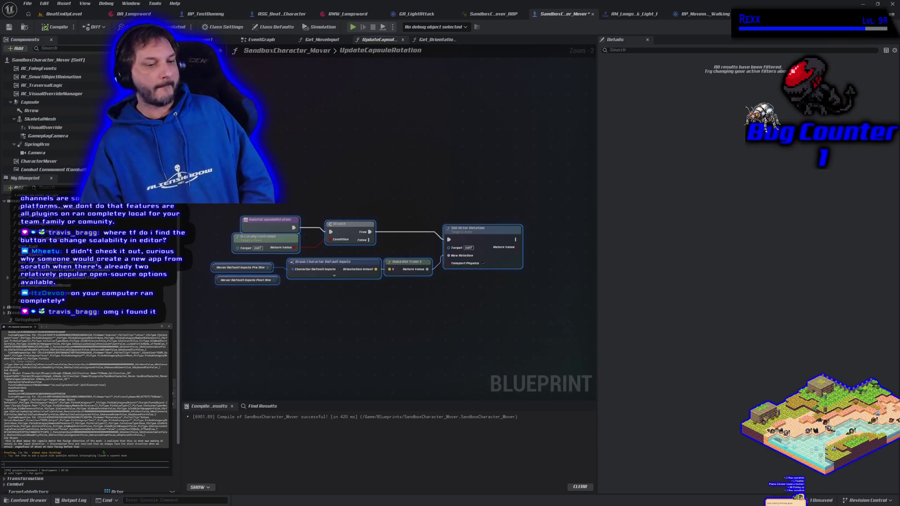
- Inspect the Update Capsule Rotation call in the EventGraph, then return to BeatEmUpLevel
{"action": "left_click", "coordinate": [399, 176]}
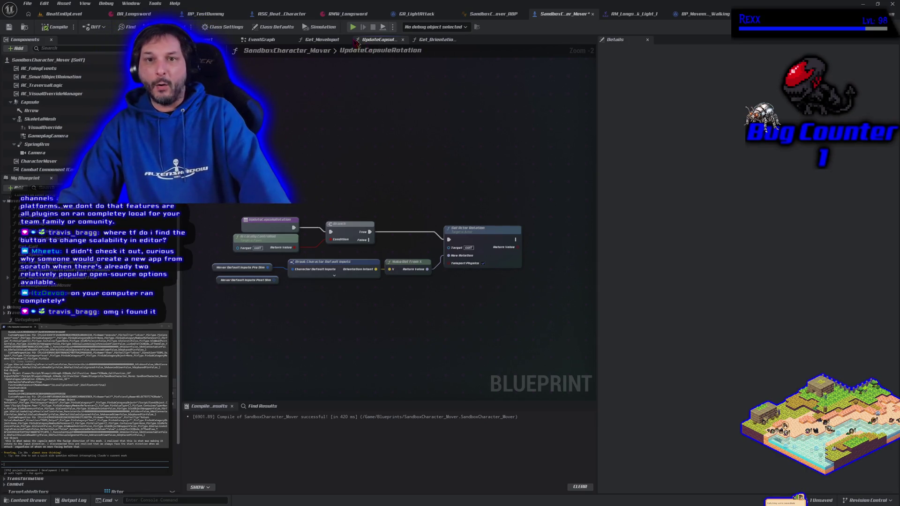
{"action": "left_click", "coordinate": [253, 47]}
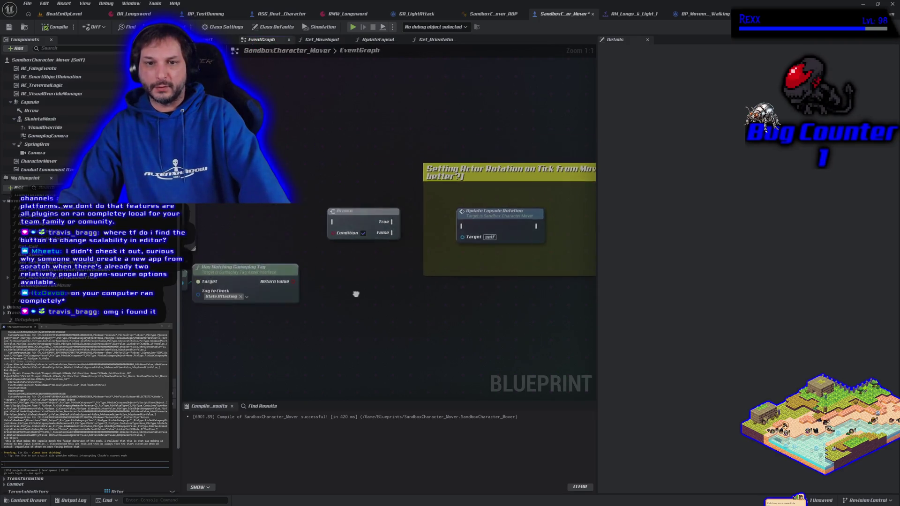
{"action": "left_click", "coordinate": [440, 233]}
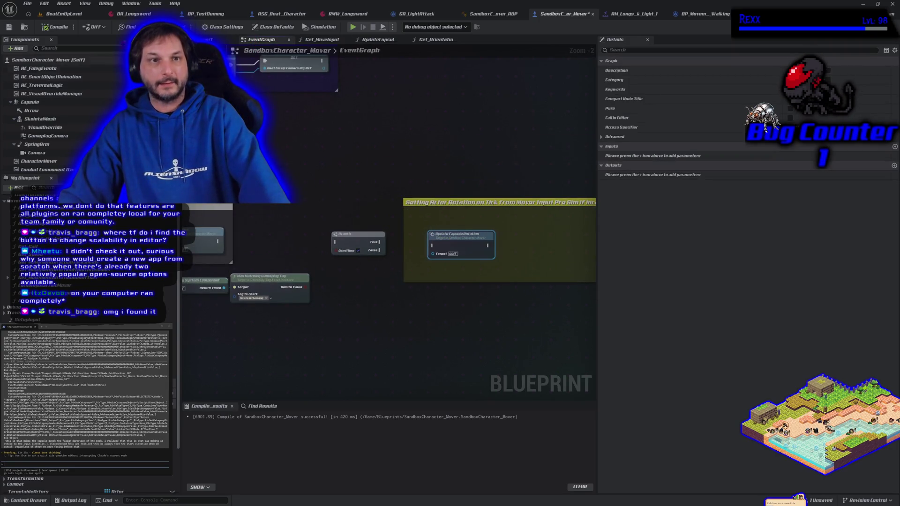
{"action": "left_click", "coordinate": [78, 21]}
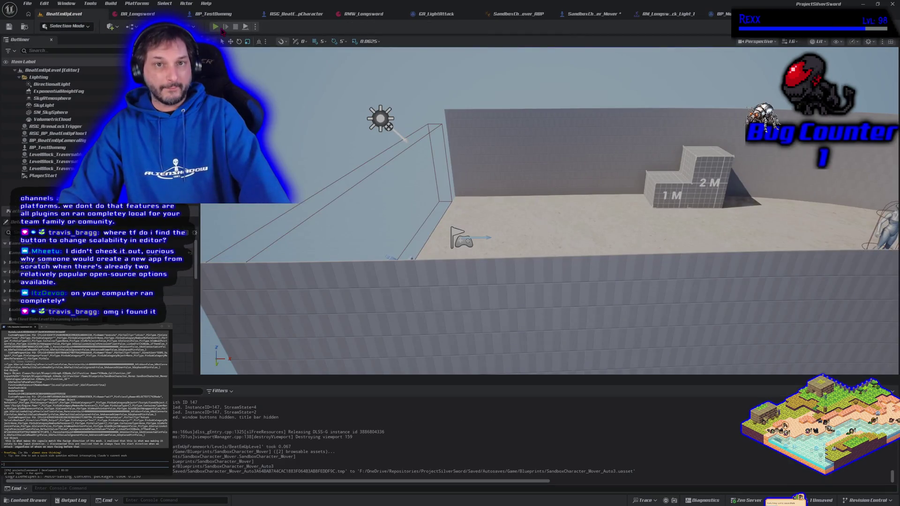
- Start Play-In-Editor and swing the sword while running left and right
{"action": "left_click", "coordinate": [216, 27]}
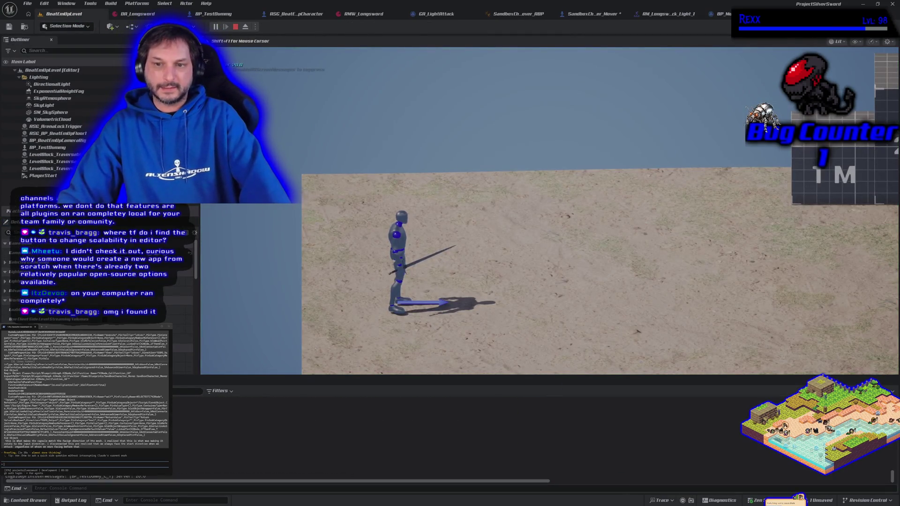
{"action": "key", "text": "d"}
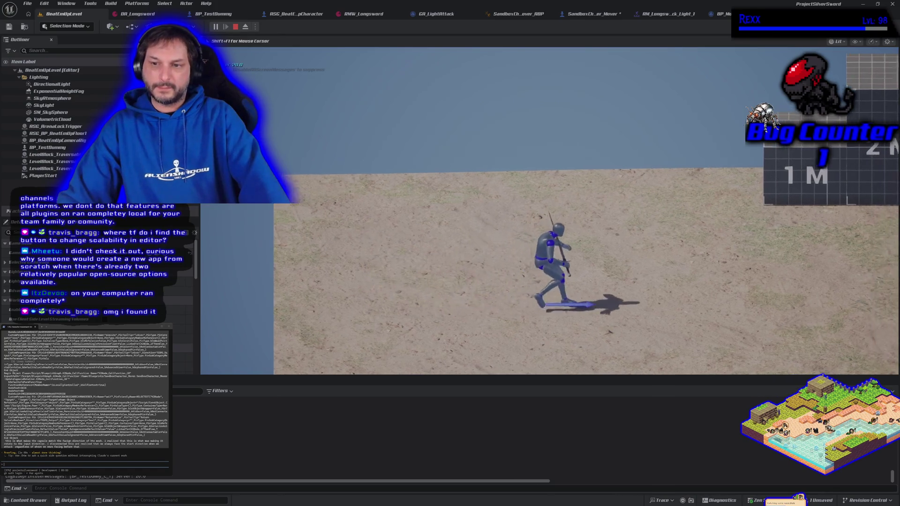
{"action": "key", "text": "d"}
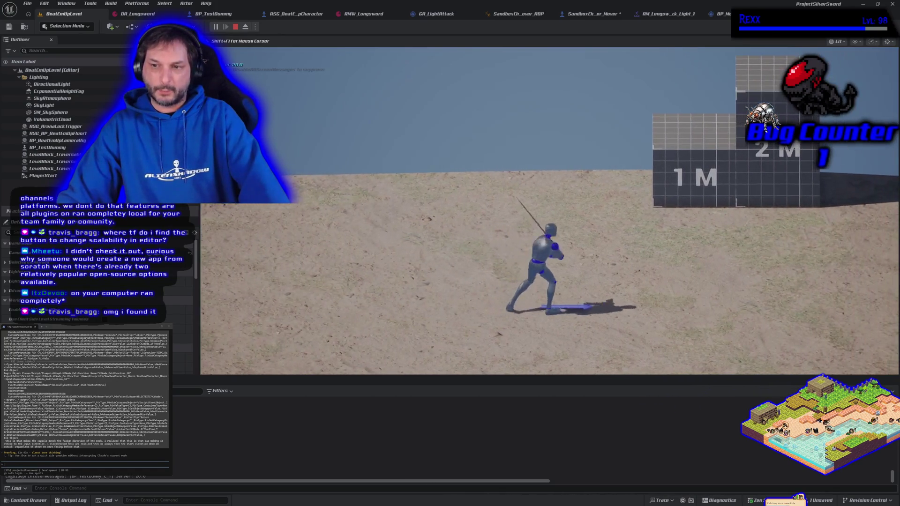
{"action": "key", "text": "a"}
{"action": "key", "text": "a"}
{"action": "key", "text": "w"}
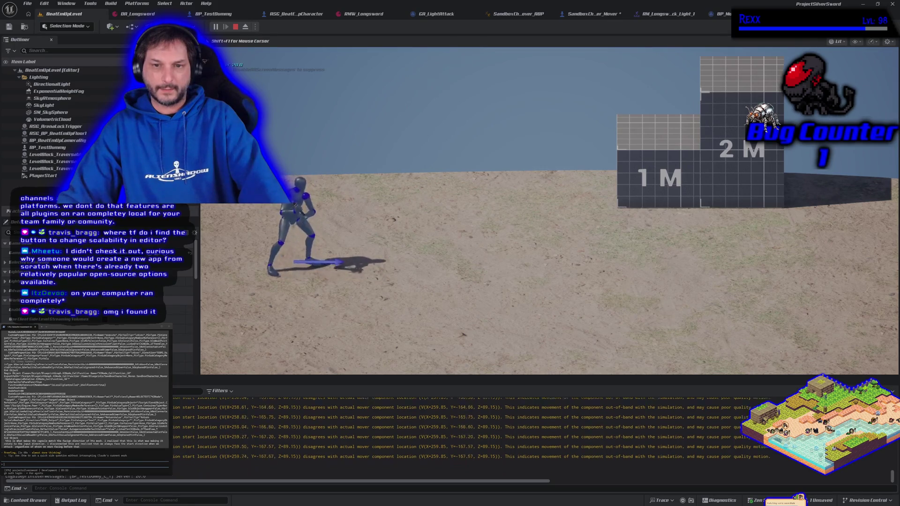
{"action": "key", "text": "d"}
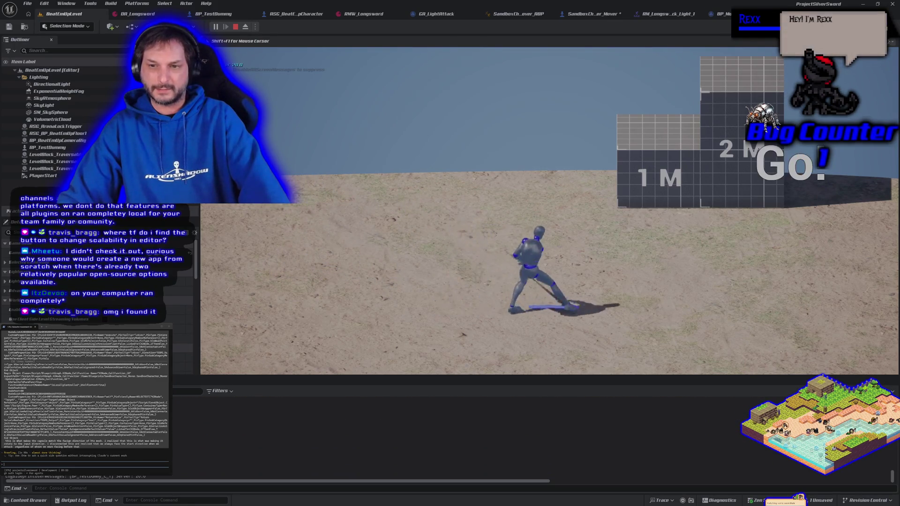
{"action": "key", "text": "d"}
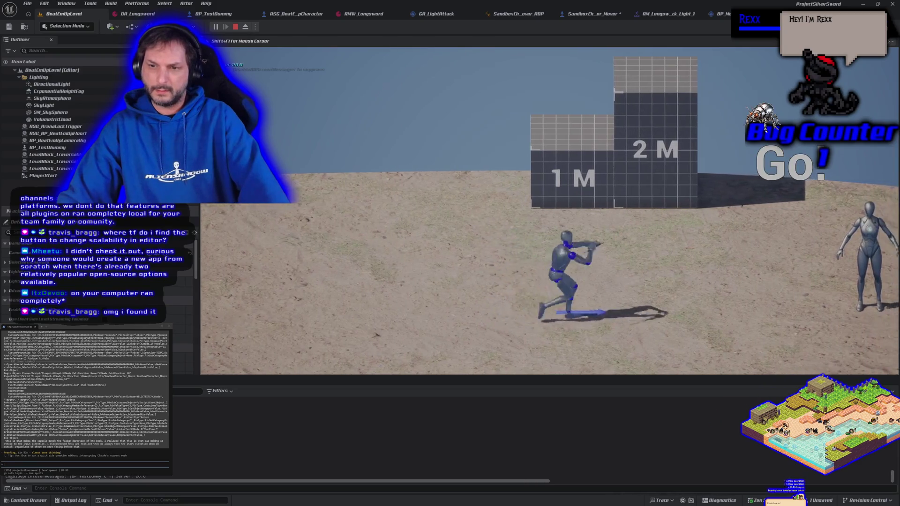
{"action": "key", "text": "d"}
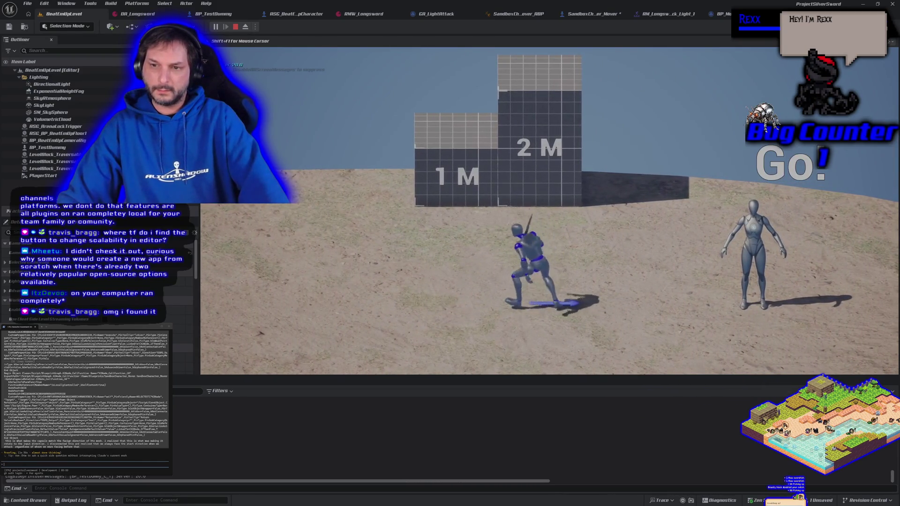
{"action": "key", "text": "a"}
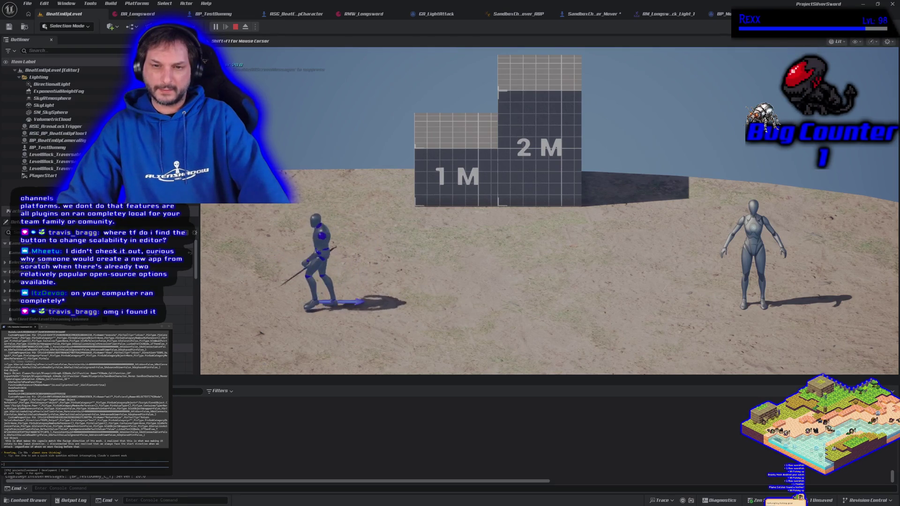
{"action": "key", "text": "d"}
{"action": "key", "text": "d"}
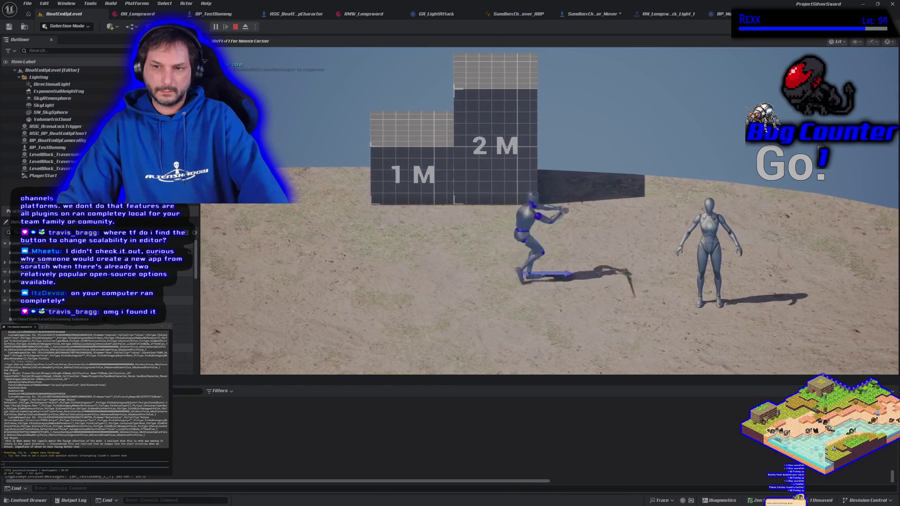
{"action": "key", "text": "a"}
{"action": "key", "text": "a"}
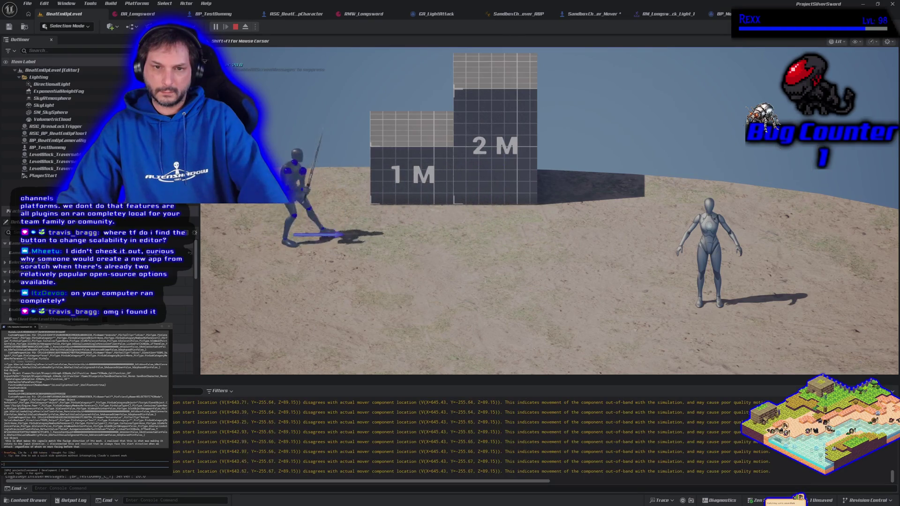
- Attack while moving toward and away from the camera and beside the training dummy
{"action": "key", "text": "s"}
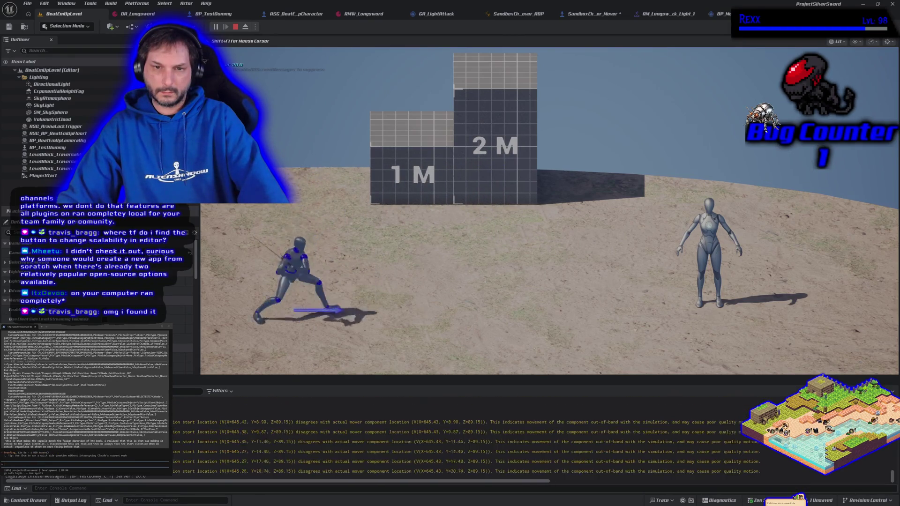
{"action": "key", "text": "s"}
{"action": "key", "text": "w"}
{"action": "key", "text": "w"}
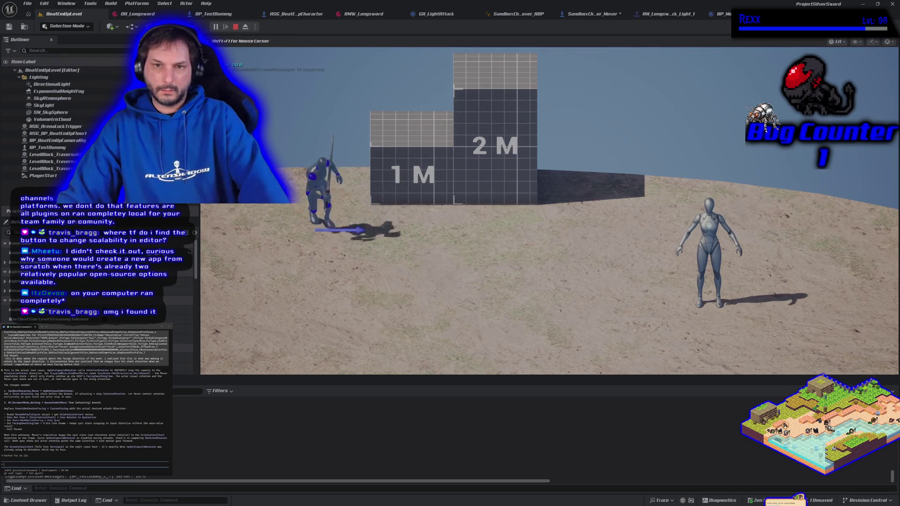
{"action": "key", "text": "d"}
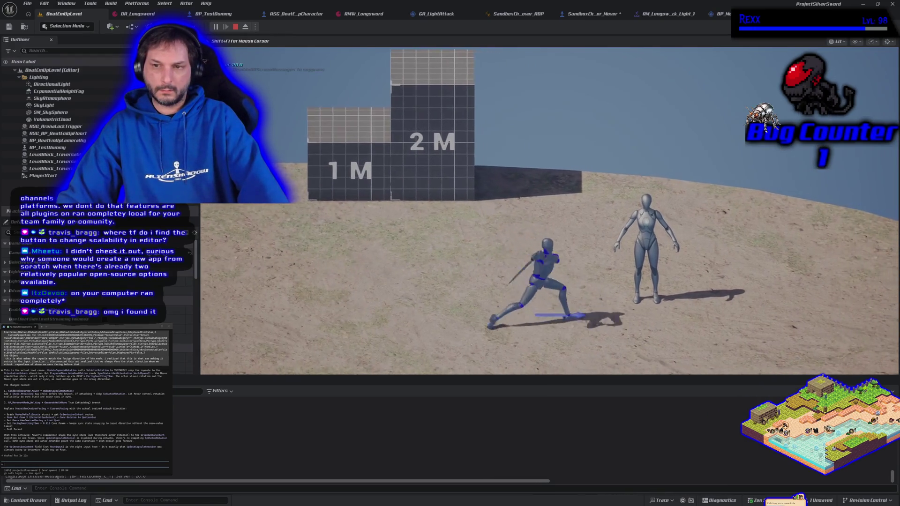
{"action": "key", "text": "d"}
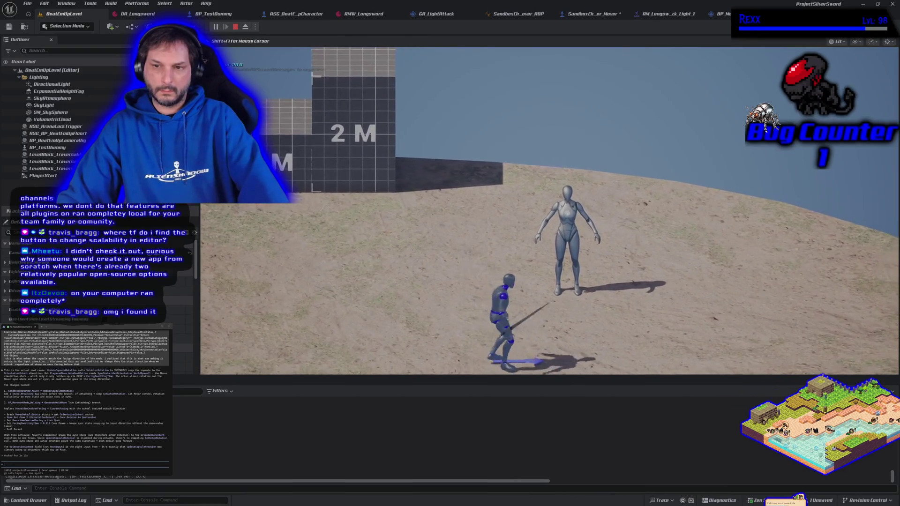
{"action": "key", "text": "w"}
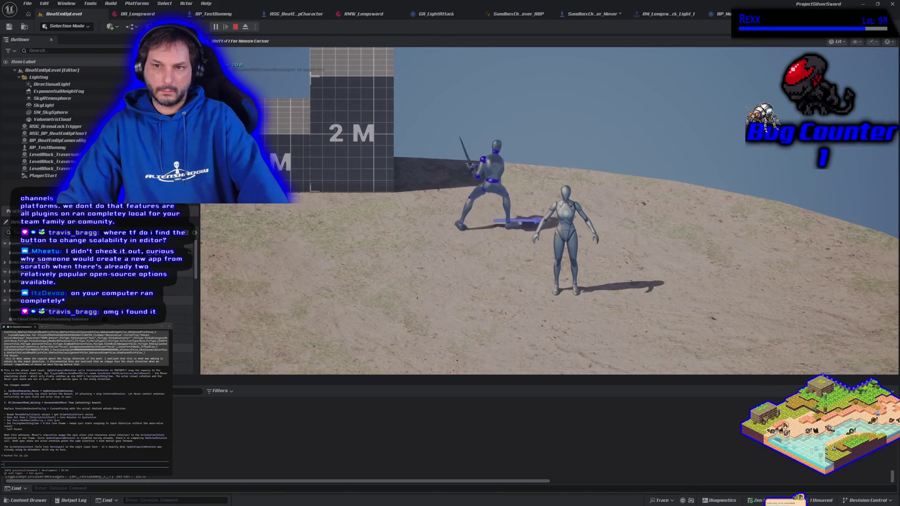
{"action": "key", "text": "a"}
{"action": "key", "text": "a"}
{"action": "key", "text": "d"}
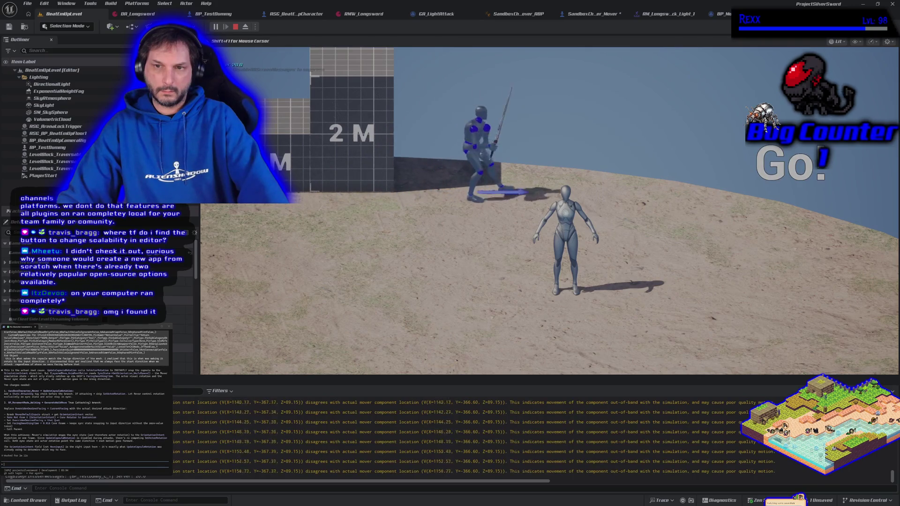
{"action": "key", "text": "d"}
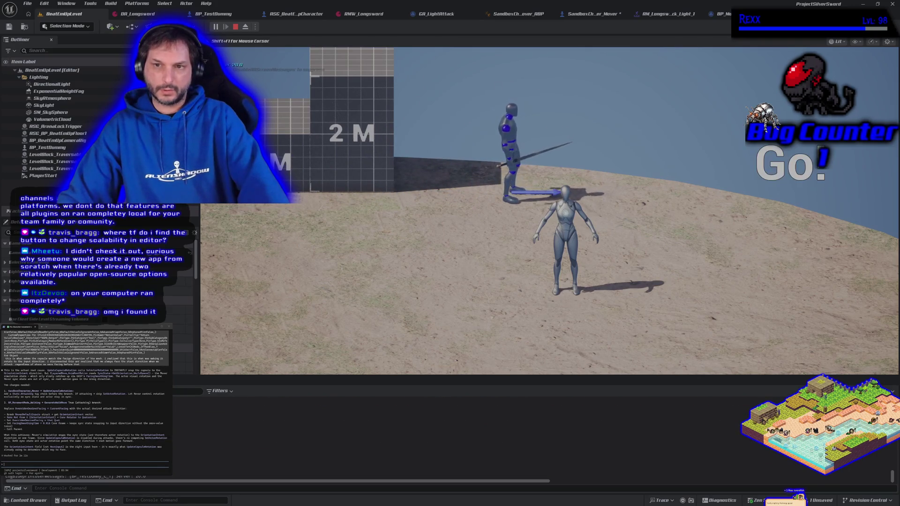
{"action": "key", "text": "a"}
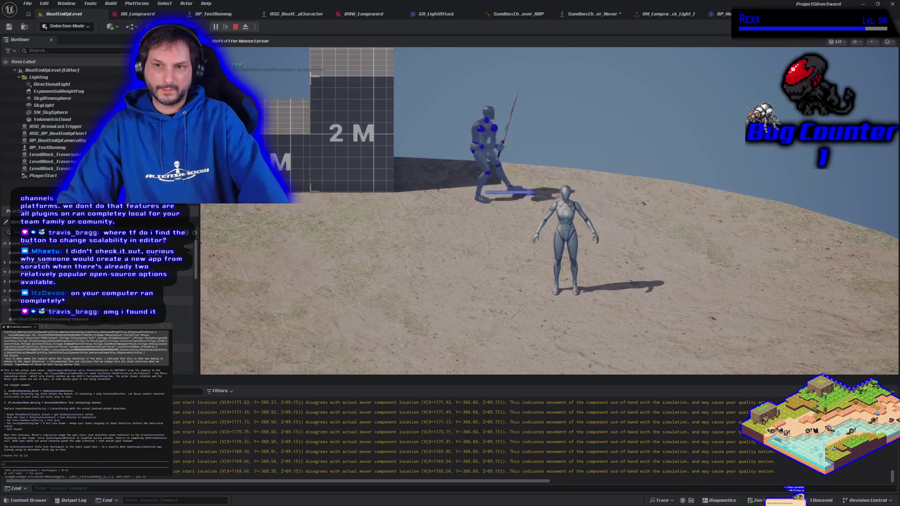
{"action": "key", "text": "a"}
{"action": "key", "text": "s"}
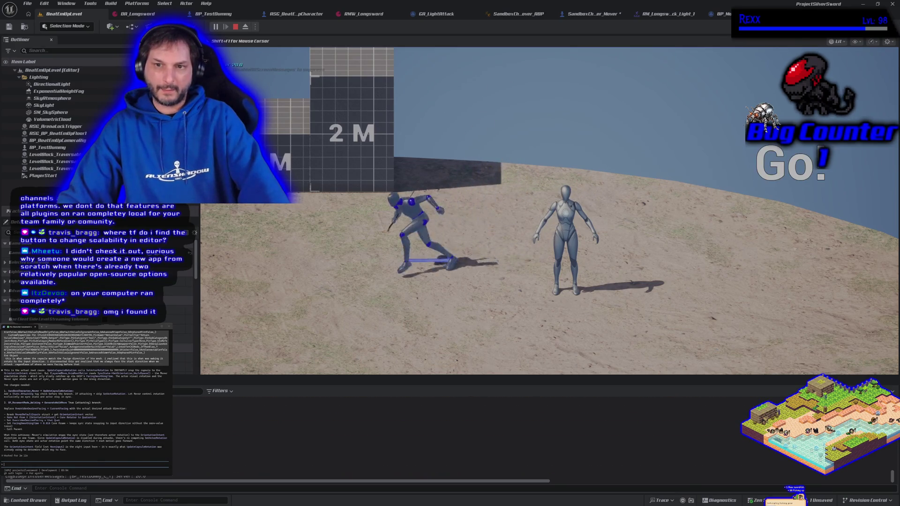
{"action": "key", "text": "a"}
{"action": "key", "text": "d"}
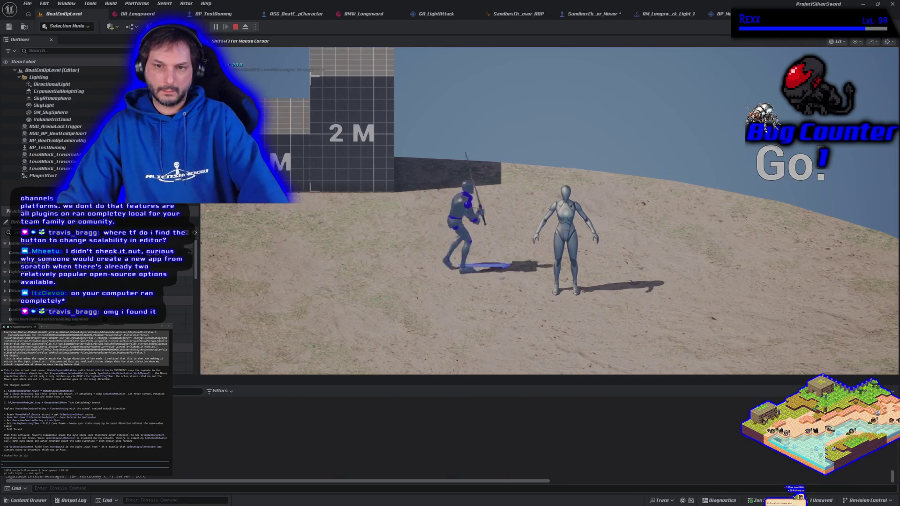
{"action": "key", "text": "d"}
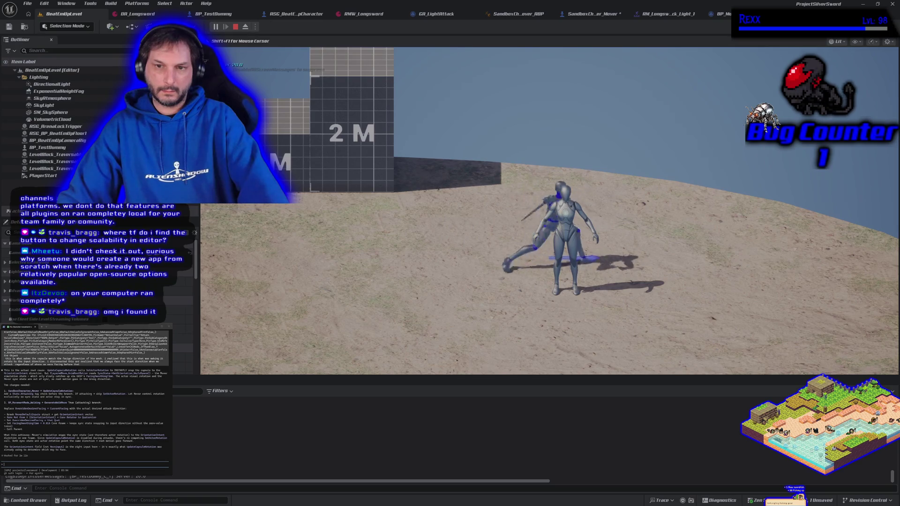
{"action": "key", "text": "w"}
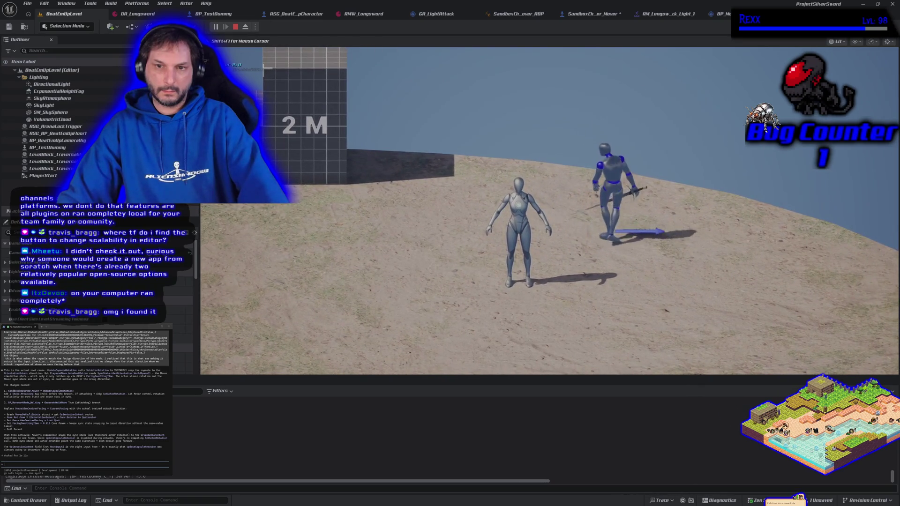
- Test attacks after rapid direction changes around the dummy, then press Esc to end the session
{"action": "key", "text": "a"}
{"action": "key", "text": "d"}
{"action": "key", "text": "a"}
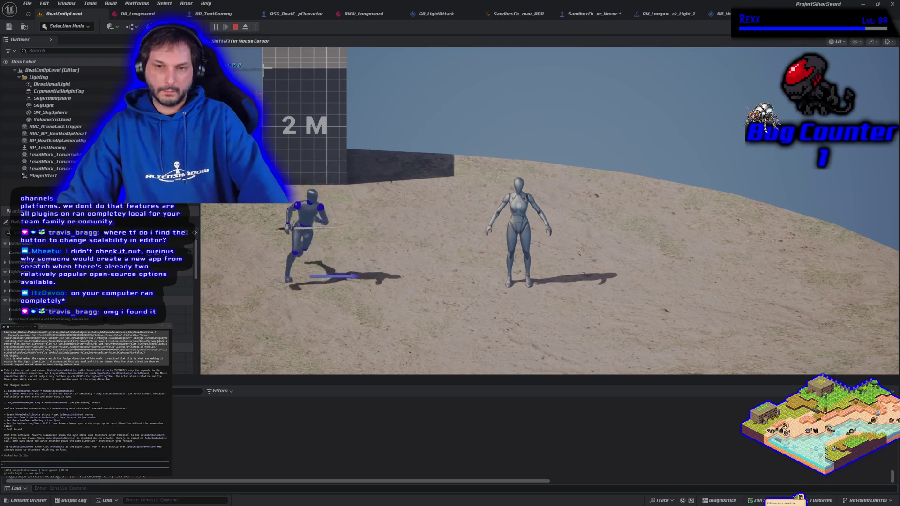
{"action": "key", "text": "d"}
{"action": "key", "text": "w"}
{"action": "key", "text": "a"}
{"action": "key", "text": "d"}
{"action": "key", "text": "a"}
{"action": "key", "text": "s"}
{"action": "key", "text": "d"}
{"action": "key", "text": "w"}
{"action": "key", "text": "s"}
{"action": "key", "text": "a"}
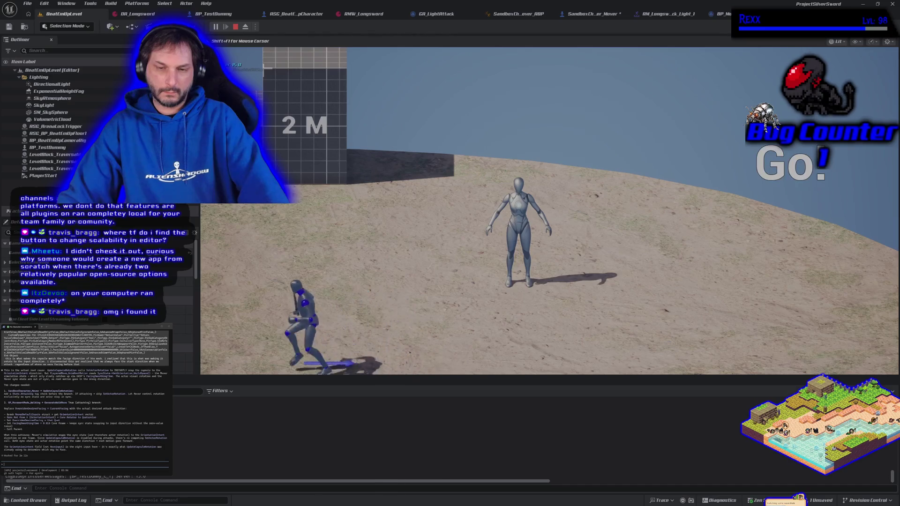
{"action": "key", "text": "w"}
{"action": "key", "text": "Escape"}
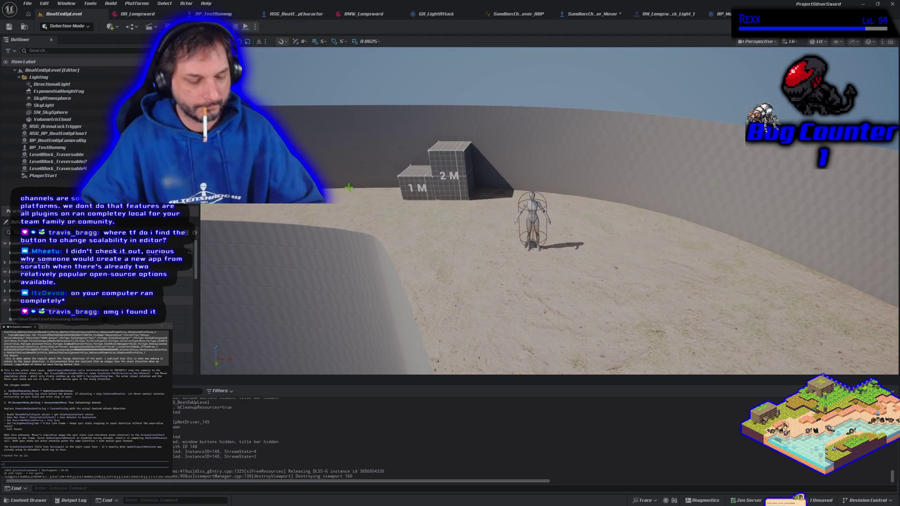
- Move through the ASG_BeatEmUpCharacter and SandboxCharacter_Mover tabs to the GA_LightAttack blueprint
{"action": "left_click", "coordinate": [296, 13]}
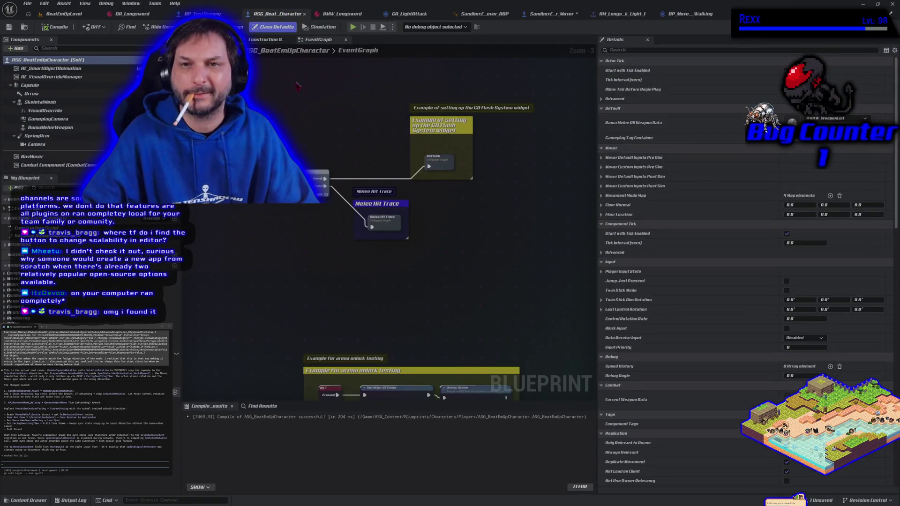
{"action": "left_click", "coordinate": [548, 13]}
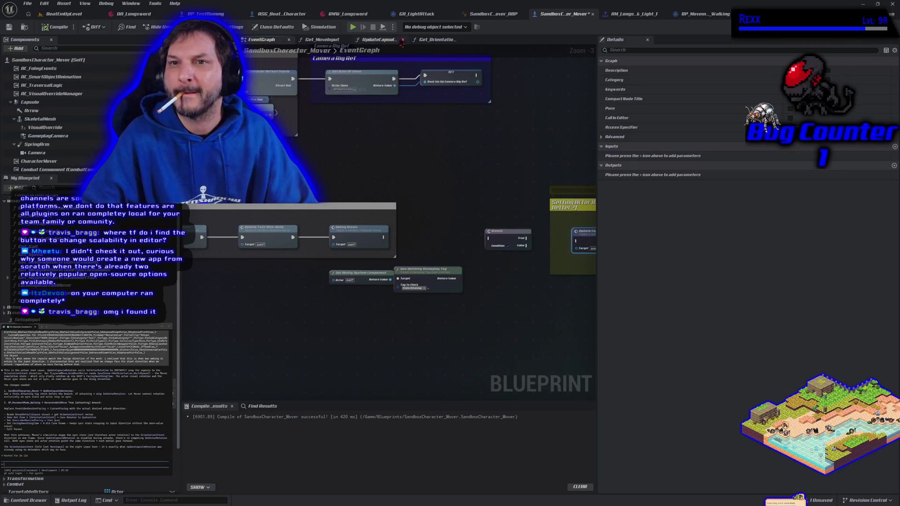
{"action": "left_click", "coordinate": [409, 17]}
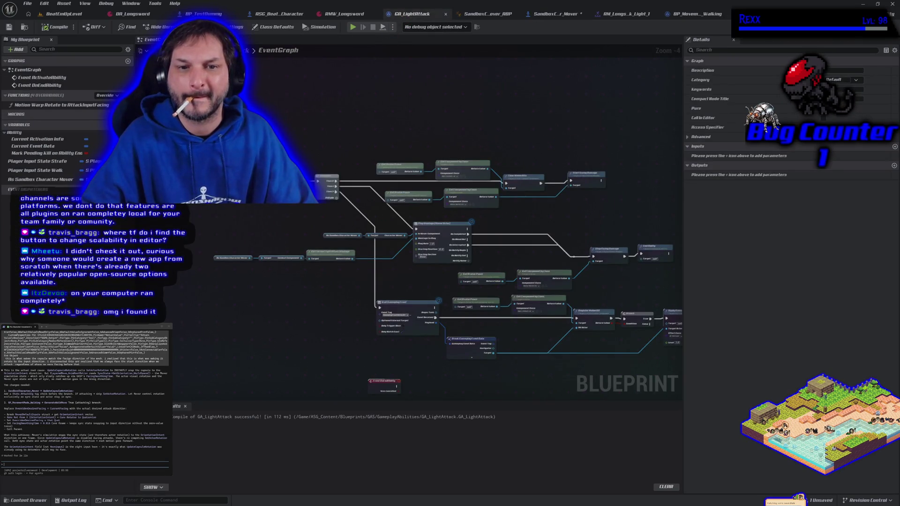
- Reconnect the Sequence exec wire in Motion Warp Rotate to AttackInputFacing, then compile GA_LightAttack
{"action": "key", "text": "ctrl+z"}
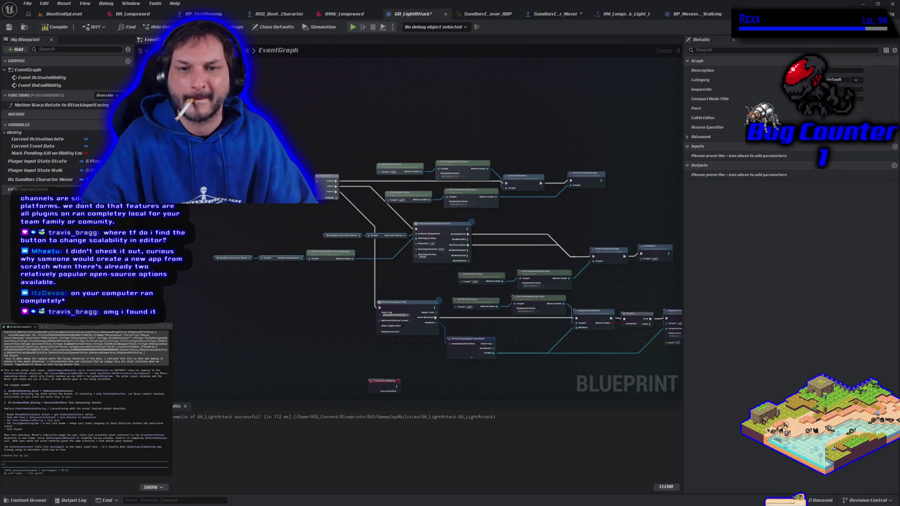
{"action": "left_click_drag", "start_coordinate": [317, 180], "coordinate": [319, 183]}
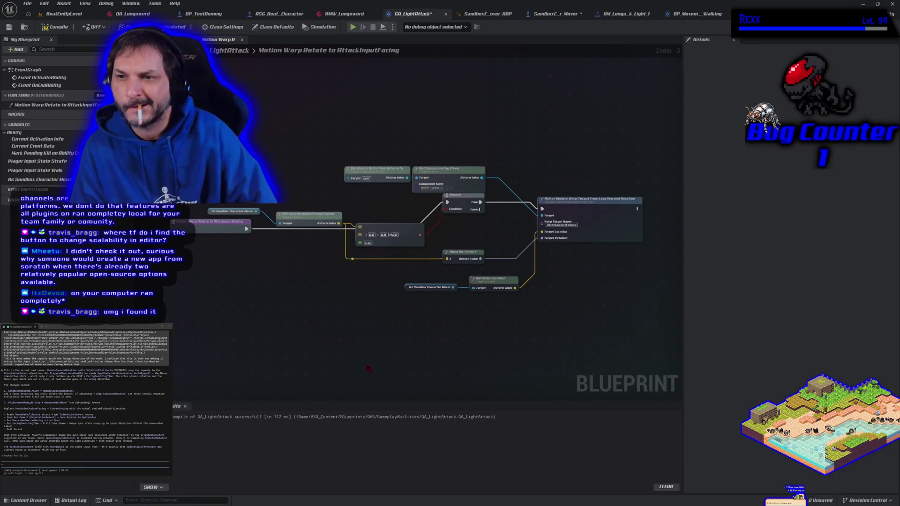
{"action": "left_click", "coordinate": [55, 27]}
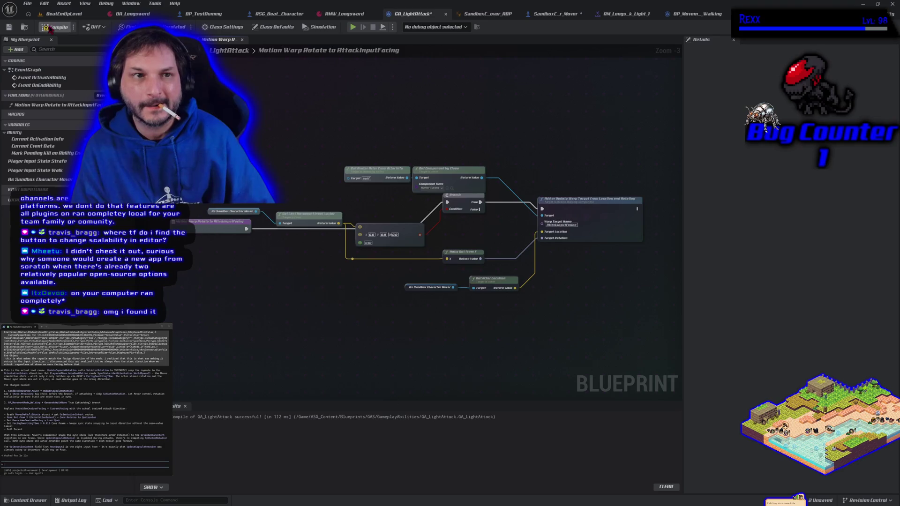
{"action": "left_click", "coordinate": [9, 27]}
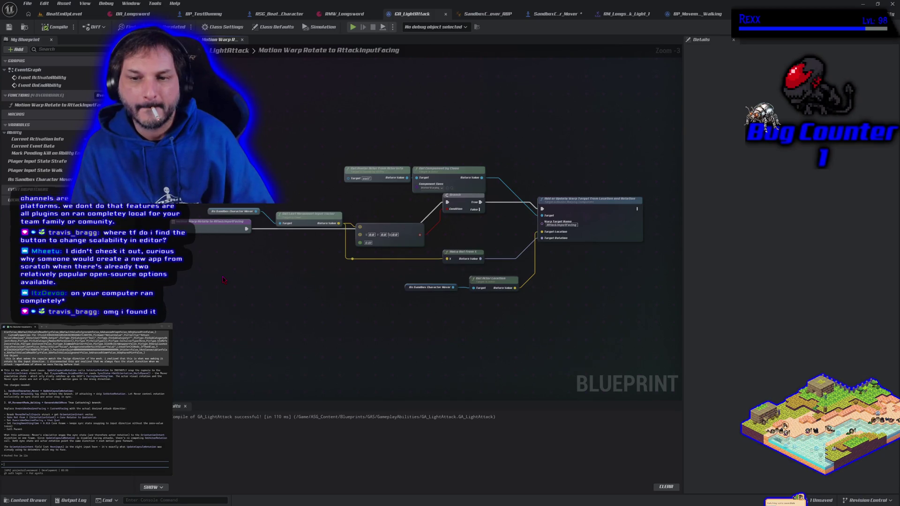
{"action": "left_click", "coordinate": [352, 27]}
{"action": "key", "text": "d"}
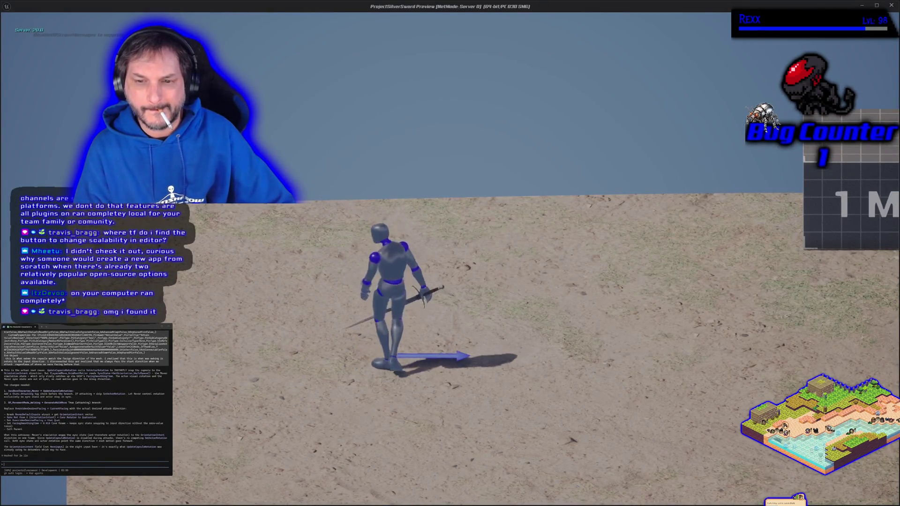
{"action": "key", "text": "a"}
{"action": "key", "text": "a"}
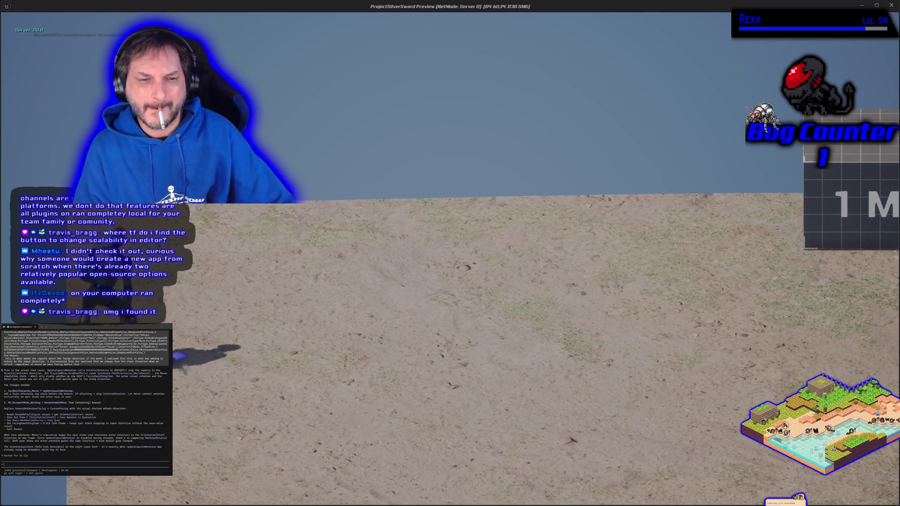
{"action": "key", "text": "d"}
{"action": "key", "text": "a"}
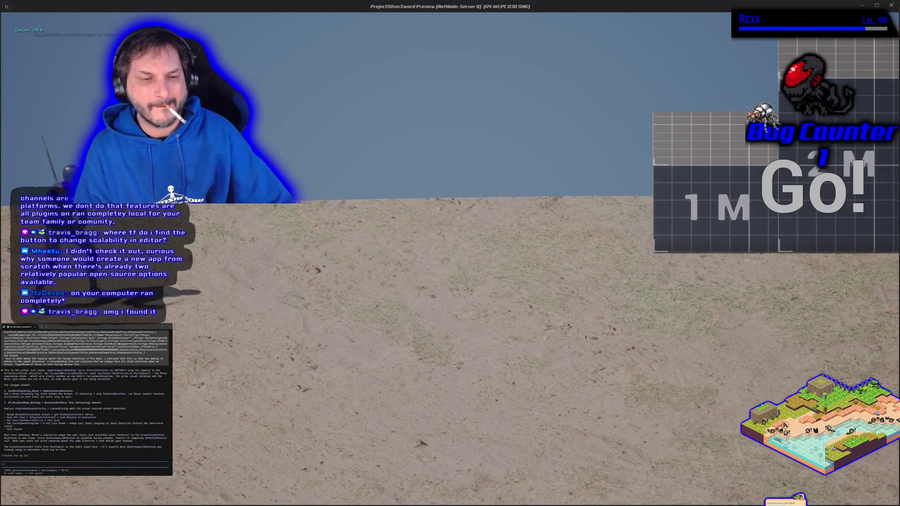
{"action": "key", "text": "s"}
{"action": "key", "text": "s"}
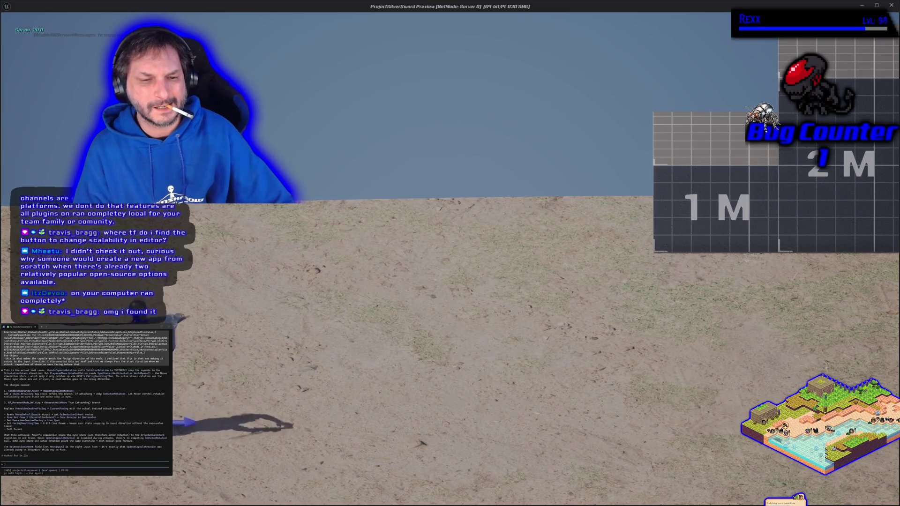
{"action": "key", "text": "Escape"}
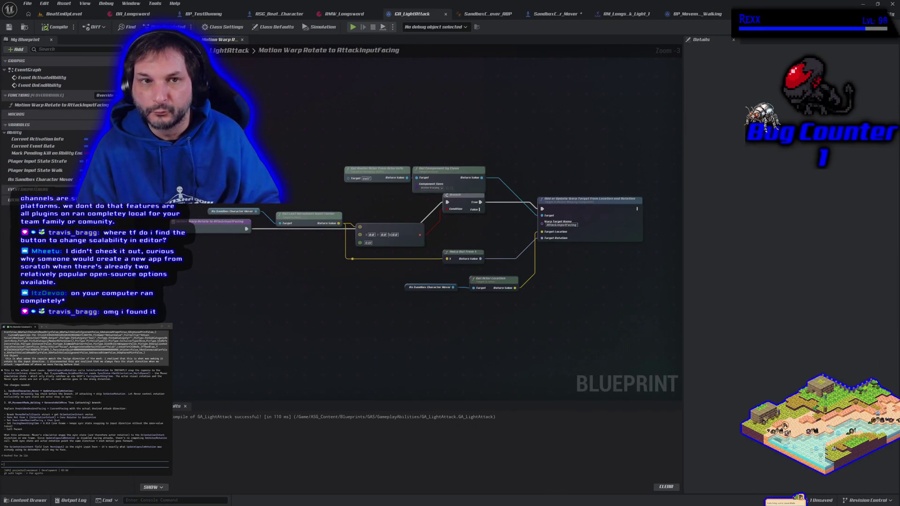
- Switch to the BeatEmUpLevel tab showing the idle character beside the 1 M and 2 M blocks
{"action": "left_click", "coordinate": [94, 19]}
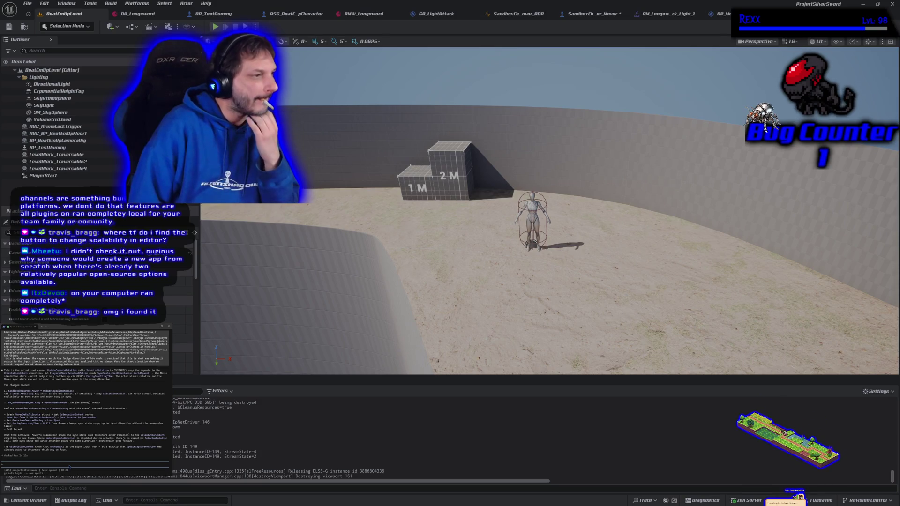
- Tell the assistant to set the attack direction manually before the attack, then return to SandboxCharacter_Mover
{"action": "type", "text": "the s"}
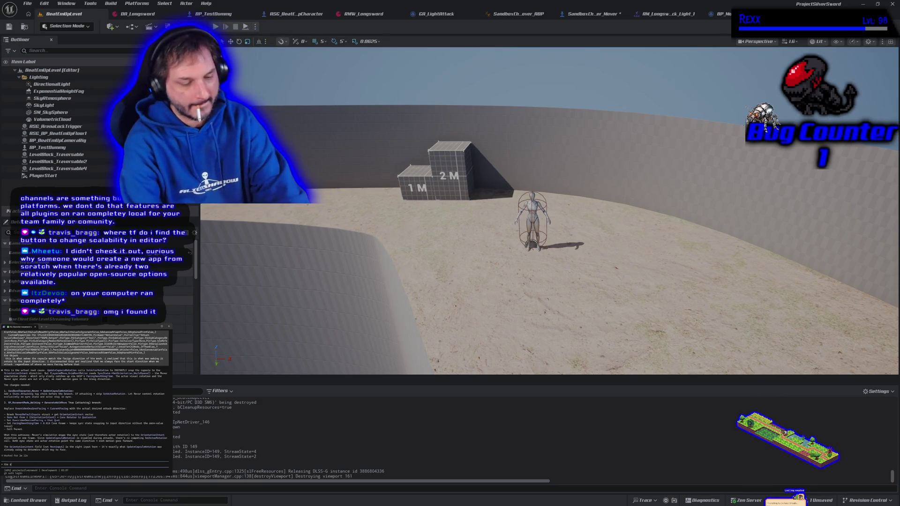
{"action": "type", "text": "et dctor rotation will be called before th"}
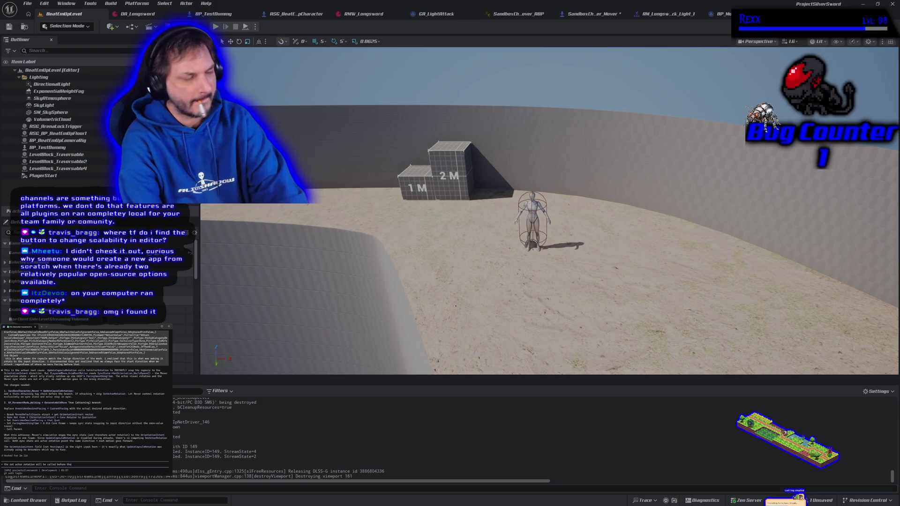
{"action": "type", "text": "e attack"}
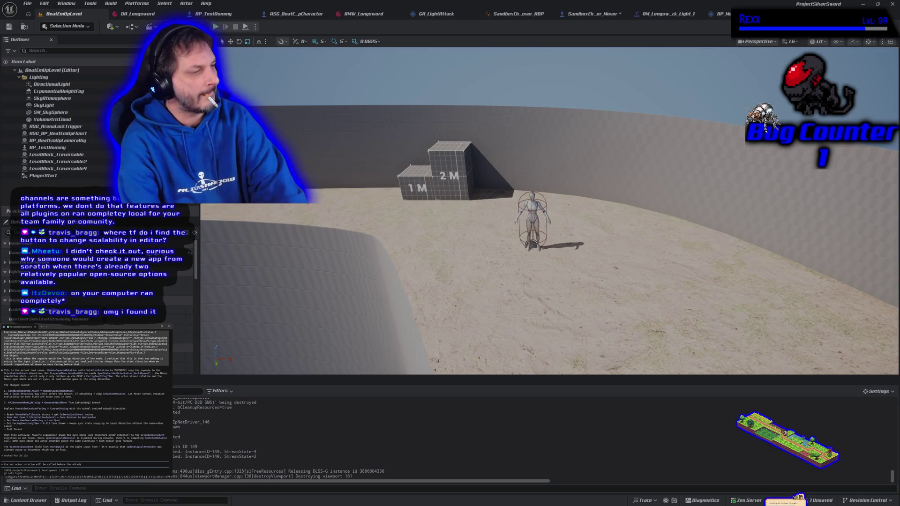
{"action": "type", "text": " ha"}
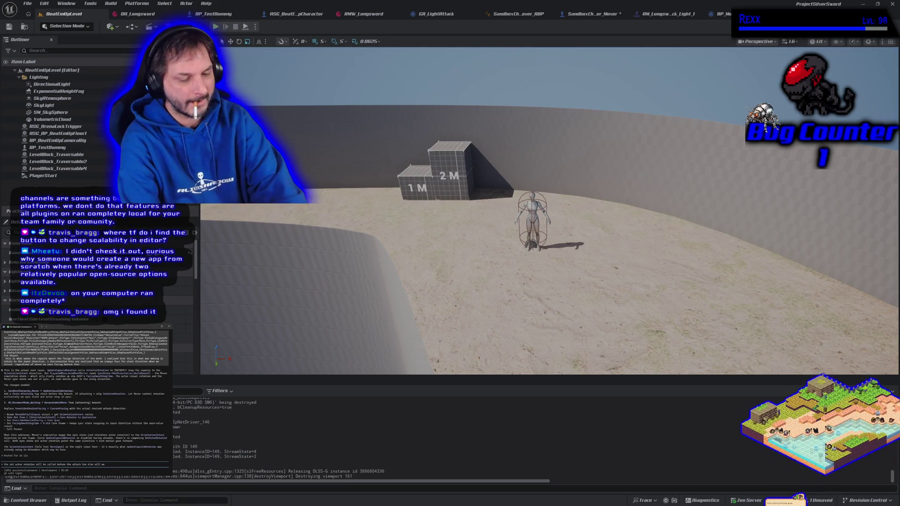
{"action": "type", "text": " inpu"}
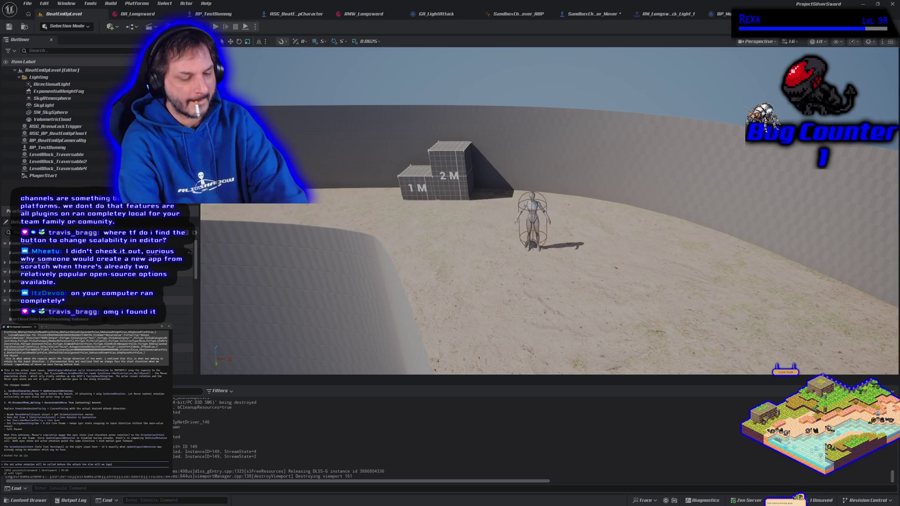
{"action": "type", "text": "t a directio"}
{"action": "type", "text": " manually"}
{"action": "key", "text": "Return"}
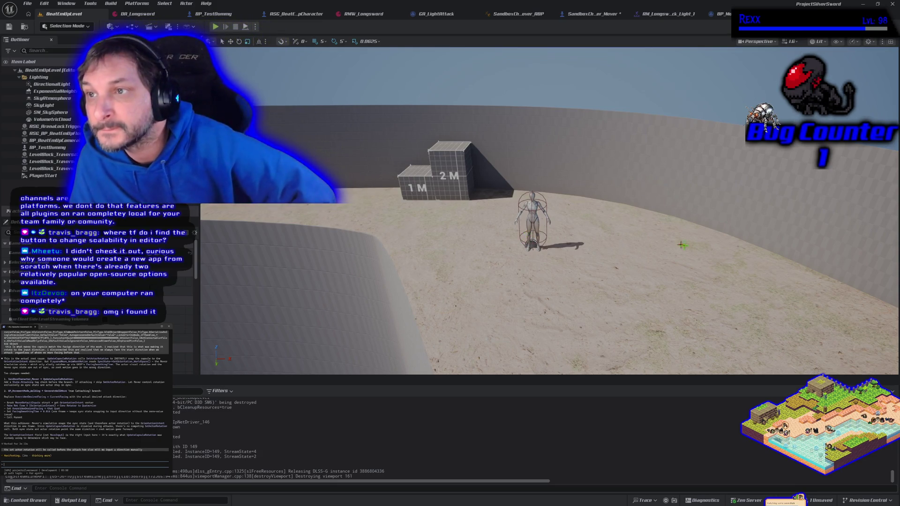
{"action": "left_click", "coordinate": [603, 14]}
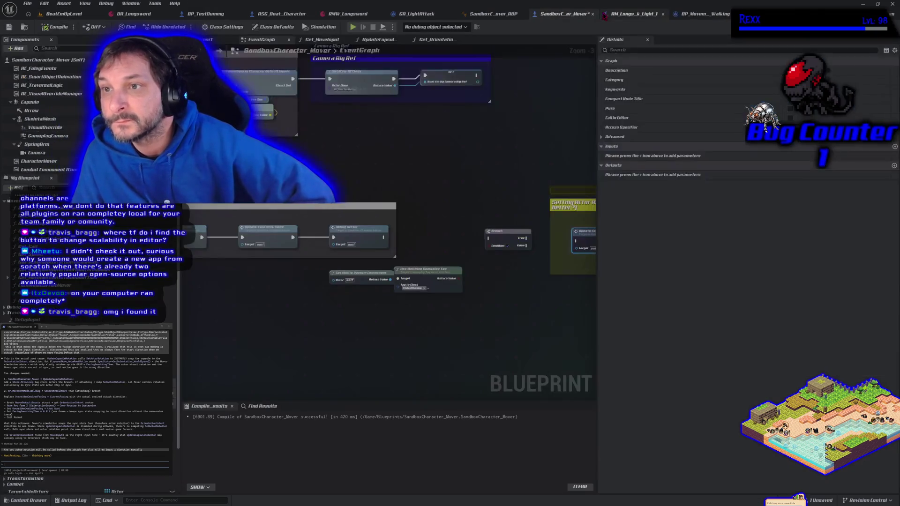
- Show GA_LightAttack's Class Defaults and type 4
{"action": "left_click", "coordinate": [404, 17]}
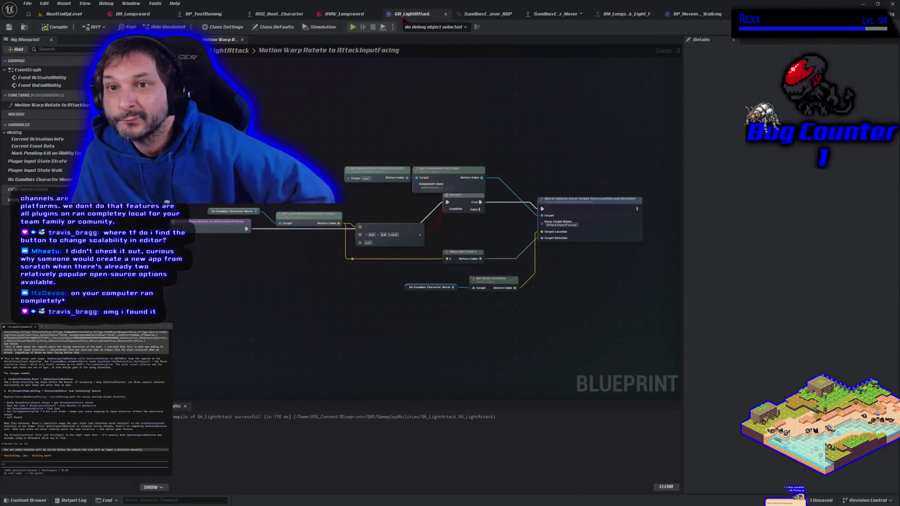
{"action": "left_click", "coordinate": [284, 28]}
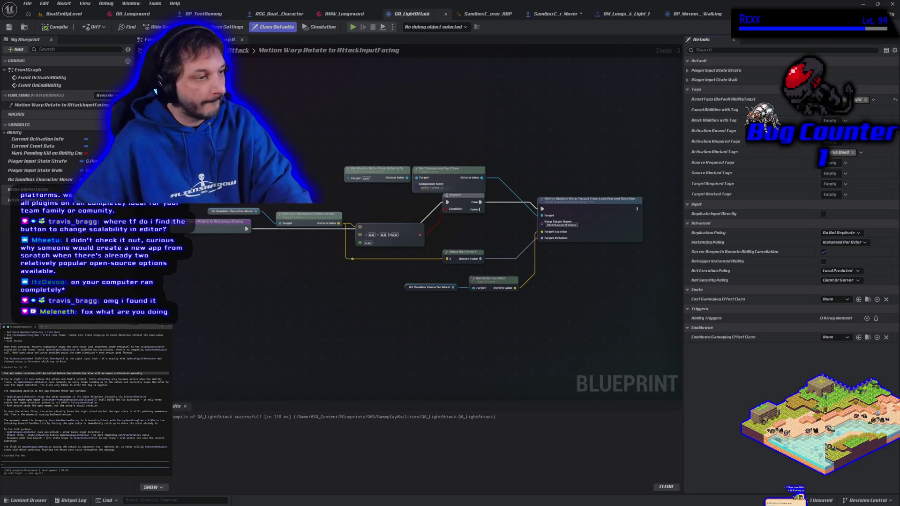
{"action": "type", "text": "4"}
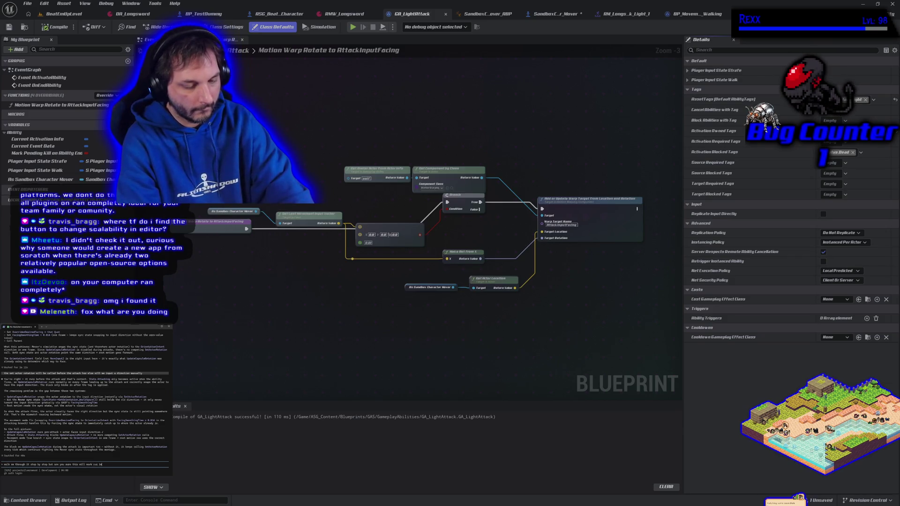
- Submit the typed message to the terminal assistant and return to the BeatEmUpLevel viewport
{"action": "key", "text": "Return"}
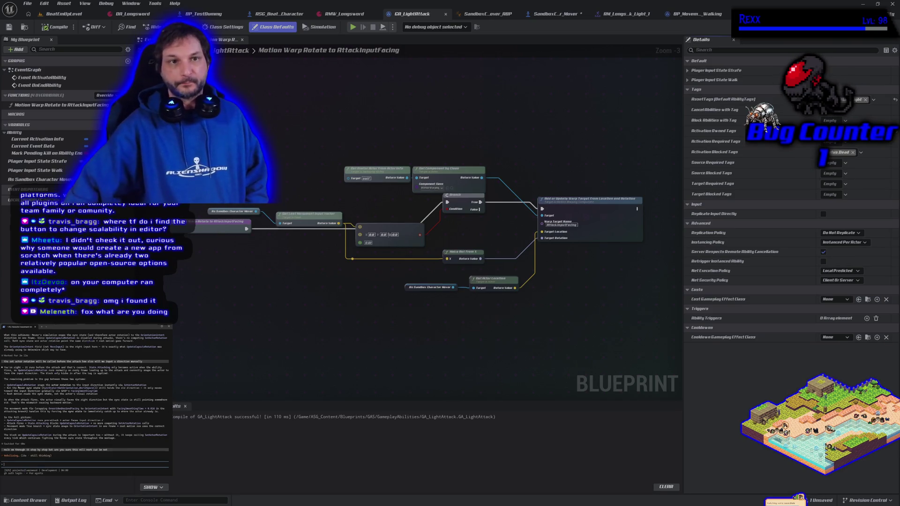
{"action": "left_click", "coordinate": [64, 14]}
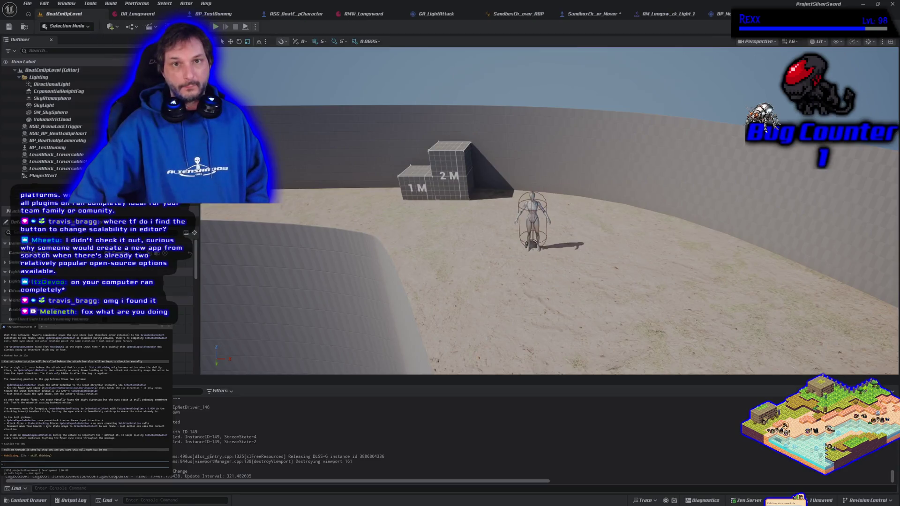
{"action": "left_click", "coordinate": [215, 27]}
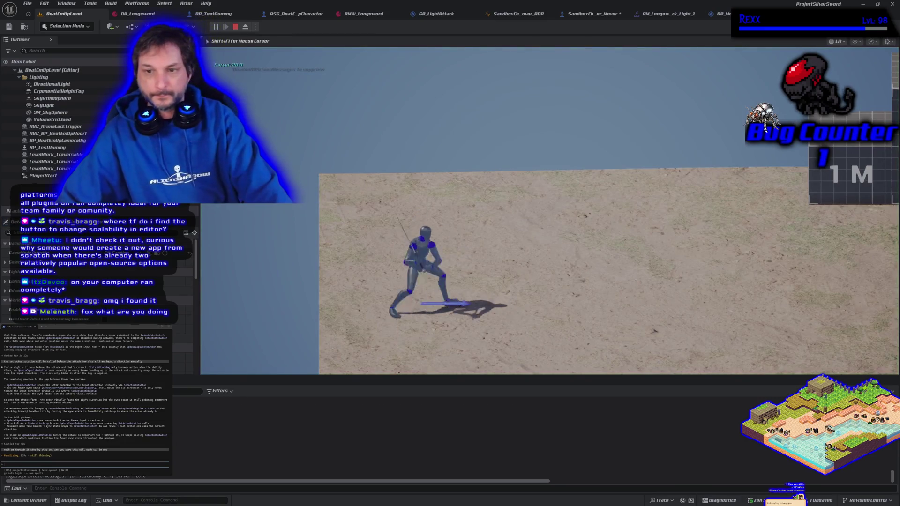
{"action": "key", "text": "a"}
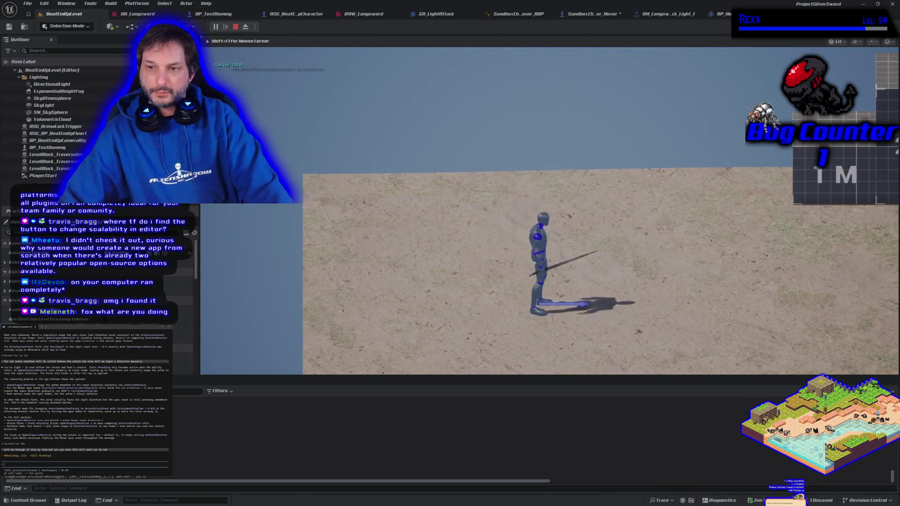
{"action": "key", "text": "a"}
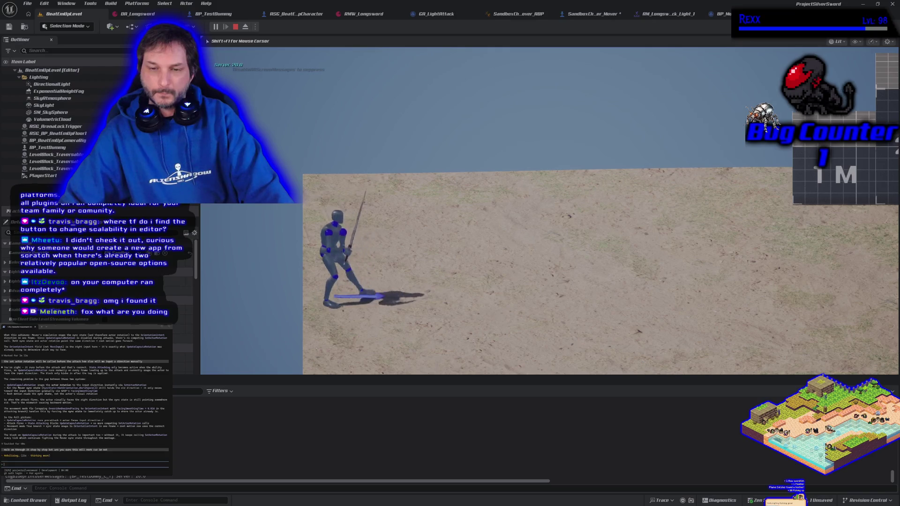
{"action": "key", "text": "d"}
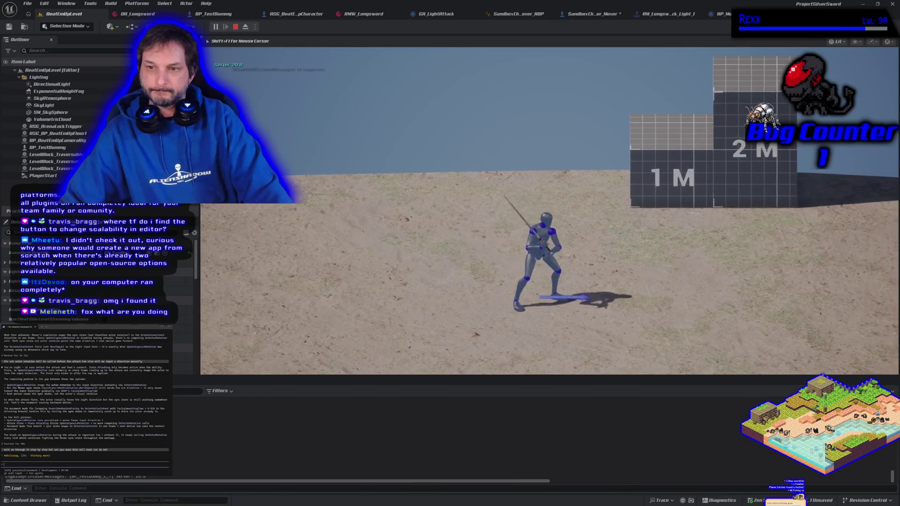
{"action": "key", "text": "d"}
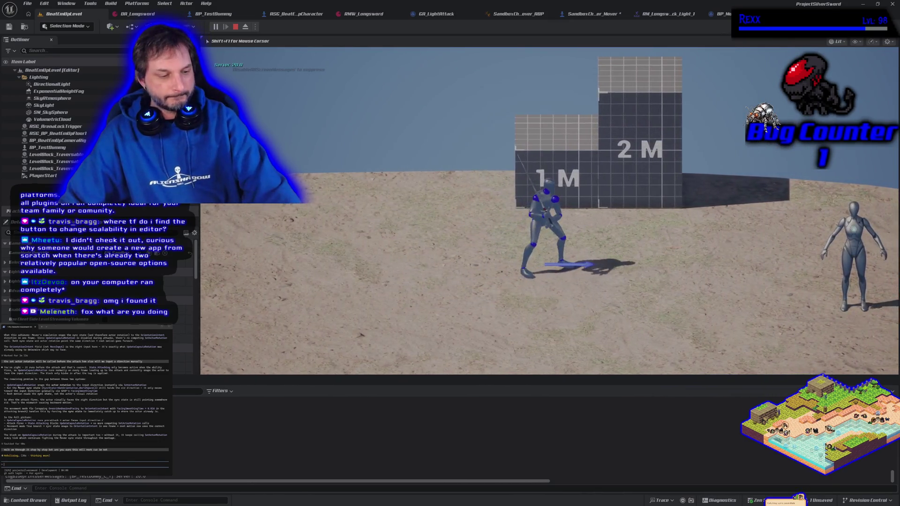
{"action": "key", "text": "Escape"}
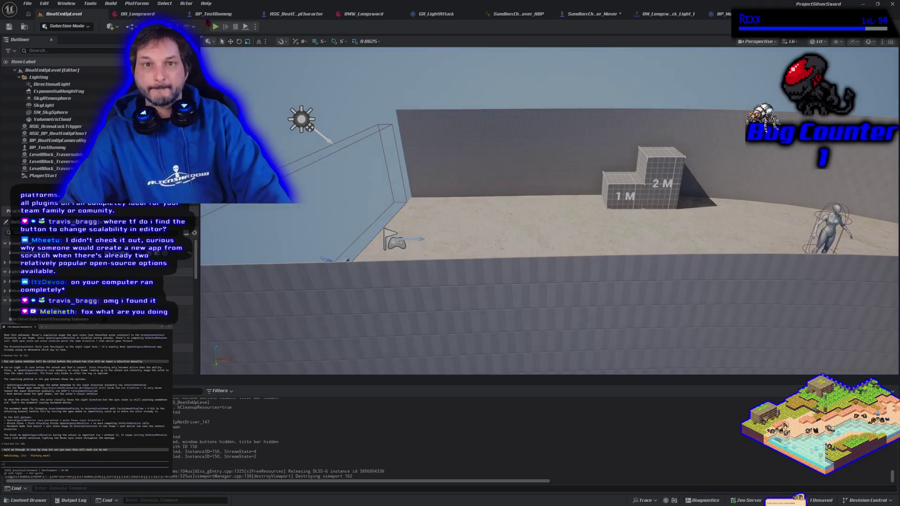
{"action": "key", "text": "alt+p"}
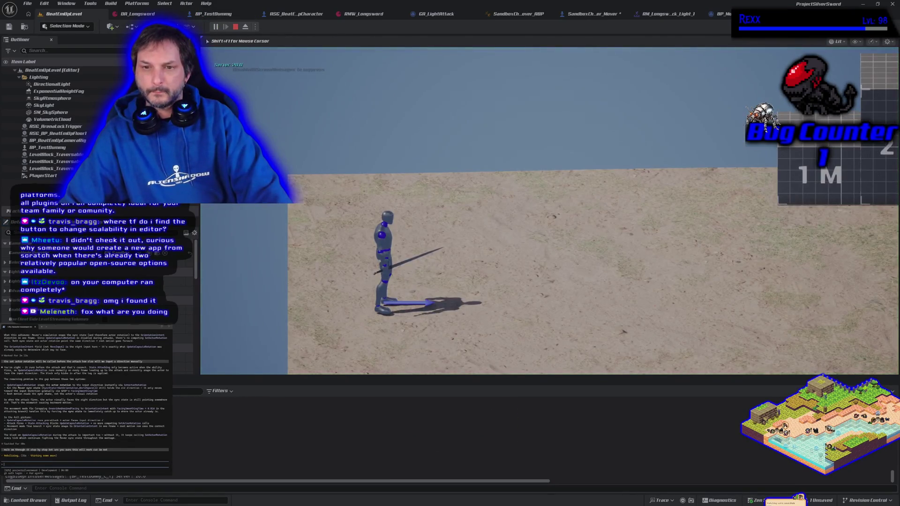
{"action": "key", "text": "d"}
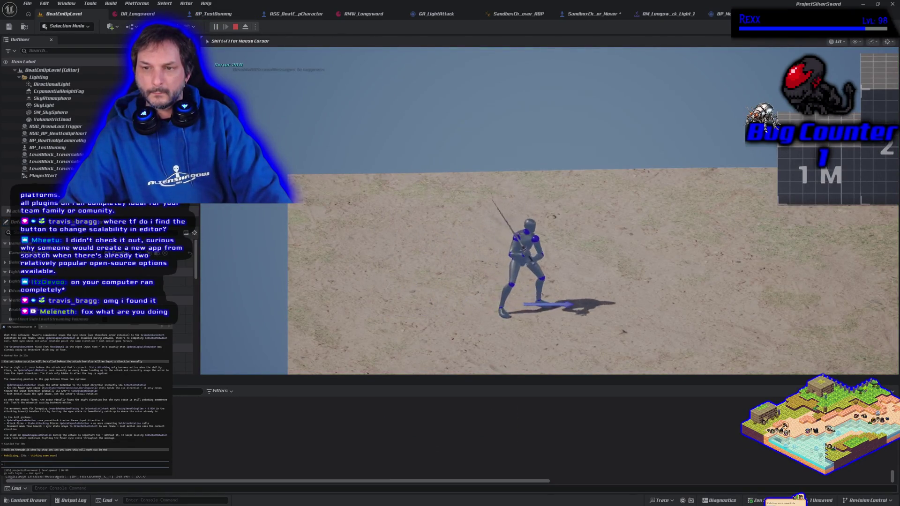
{"action": "key", "text": "w"}
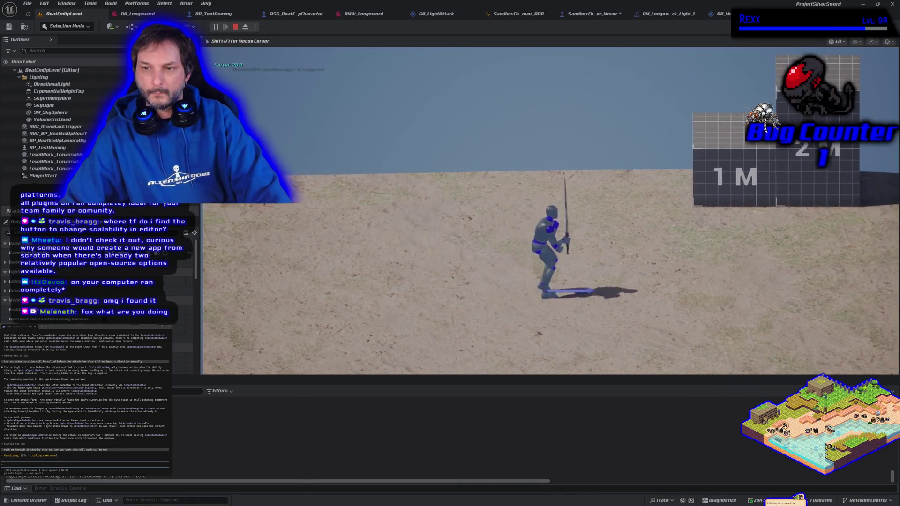
{"action": "key", "text": "a"}
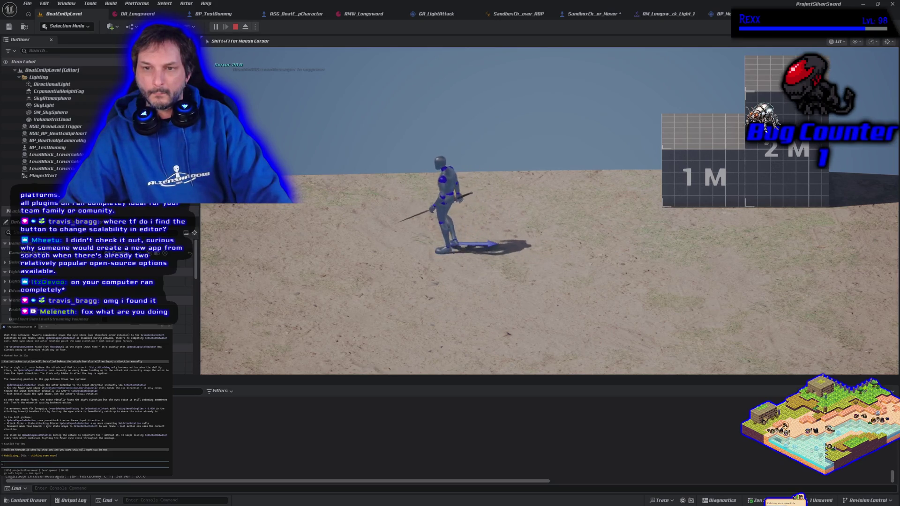
{"action": "key", "text": "Escape"}
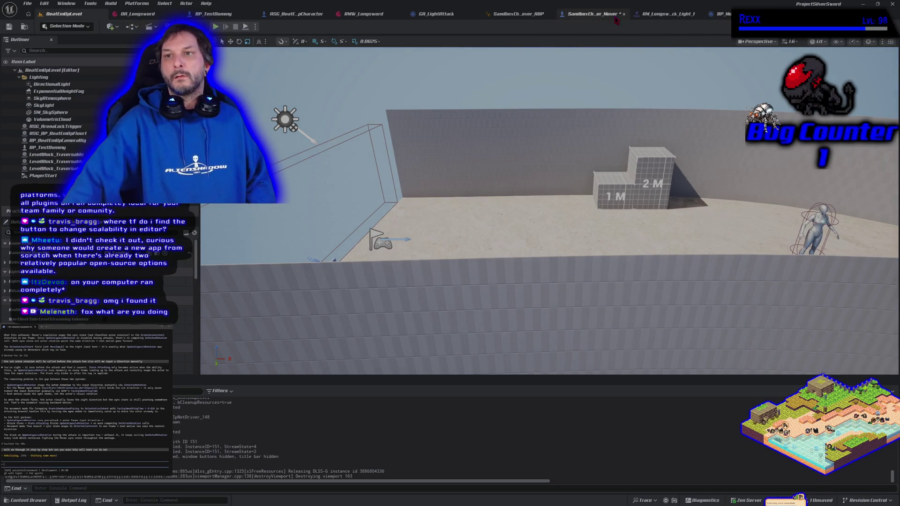
- Chain Event Tick into Update Capsule Rotation, then Cache Inputs From Mover, and compile SandboxCharacter_Mover
{"action": "left_click", "coordinate": [570, 14]}
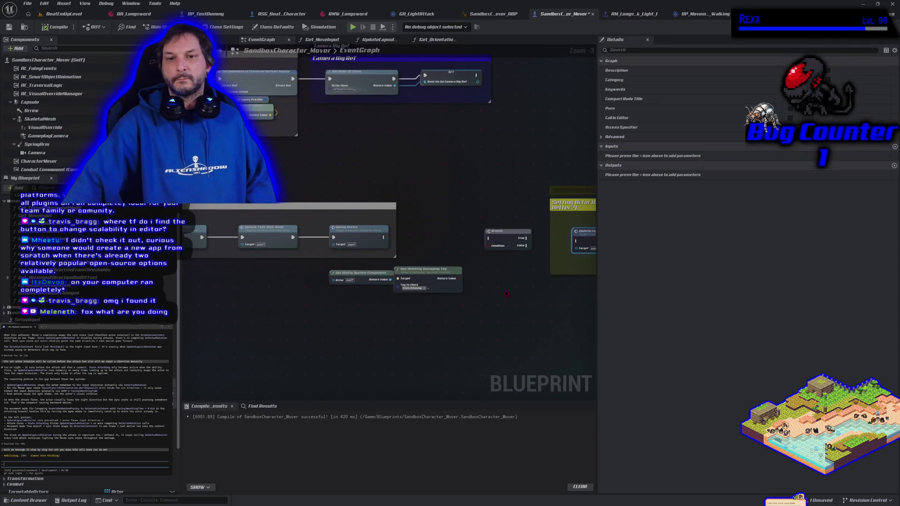
{"action": "scroll", "coordinate": [507, 293], "scroll_direction": "down", "scroll_amount": 2}
{"action": "scroll", "coordinate": [506, 294], "scroll_direction": "up", "scroll_amount": 1}
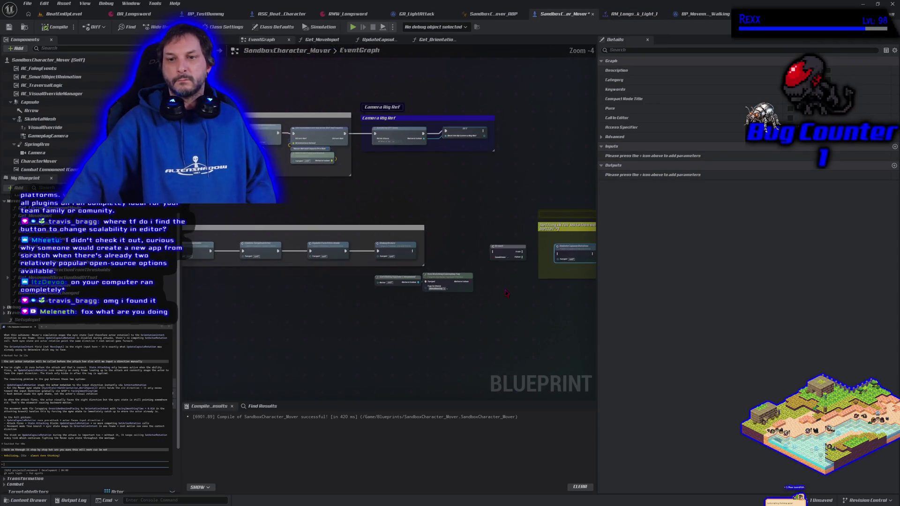
{"action": "left_click_drag", "start_coordinate": [506, 294], "coordinate": [400, 250]}
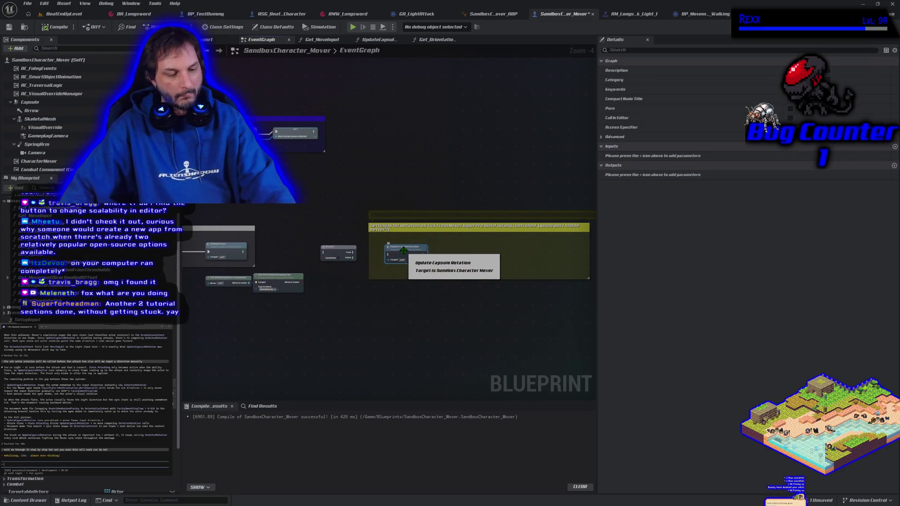
{"action": "mouse_move", "coordinate": [404, 252]}
{"action": "left_mouse_down"}
{"action": "mouse_move", "coordinate": [455, 333]}
{"action": "mouse_move", "coordinate": [279, 302]}
{"action": "mouse_move", "coordinate": [501, 310]}
{"action": "left_mouse_up"}
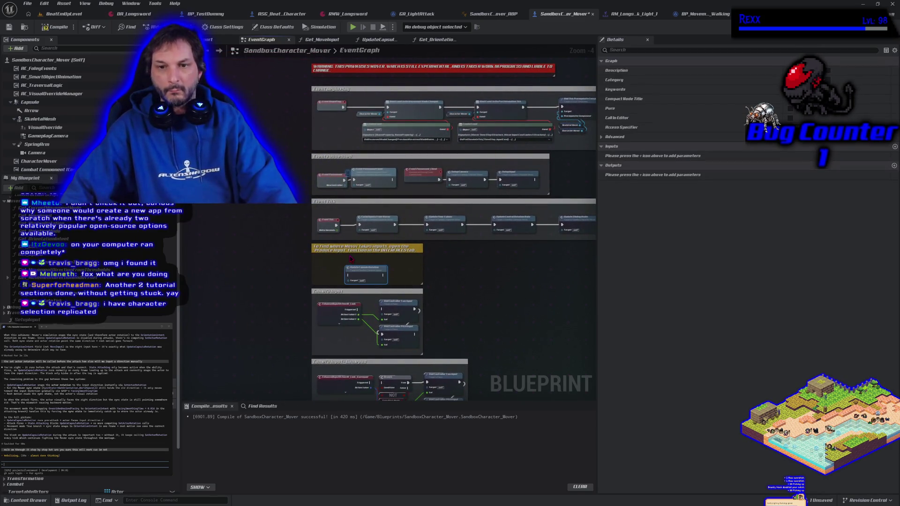
{"action": "scroll", "coordinate": [349, 256], "scroll_direction": "up", "scroll_amount": 3}
{"action": "left_click_drag", "start_coordinate": [327, 203], "coordinate": [348, 291]}
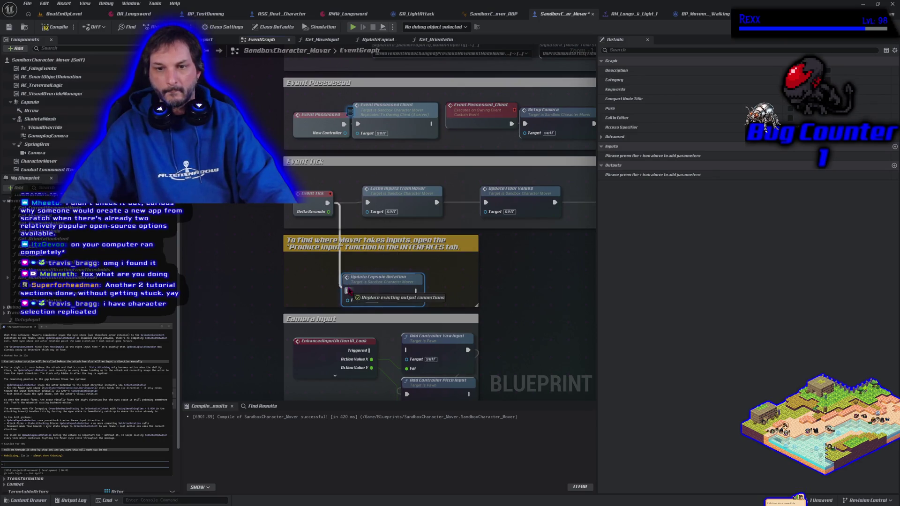
{"action": "mouse_move", "coordinate": [416, 291]}
{"action": "left_mouse_down"}
{"action": "mouse_move", "coordinate": [462, 264]}
{"action": "mouse_move", "coordinate": [367, 203]}
{"action": "left_mouse_up"}
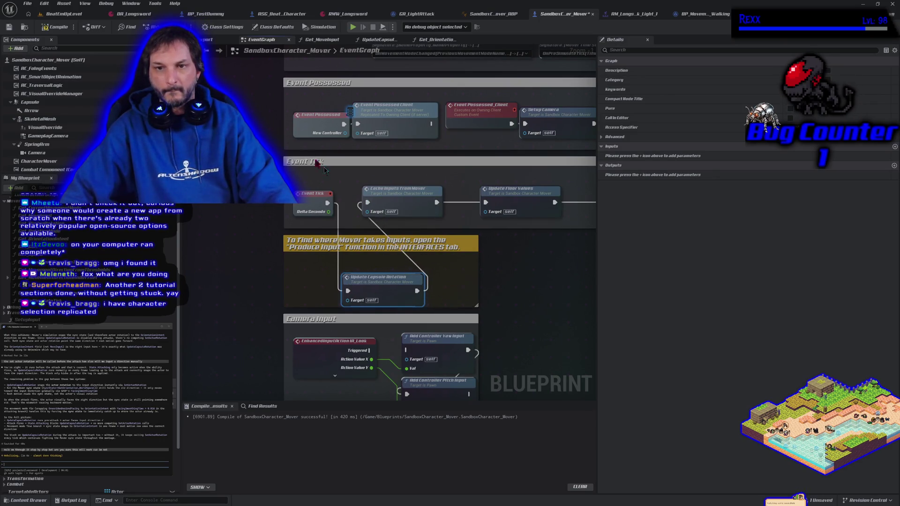
{"action": "left_click", "coordinate": [54, 31]}
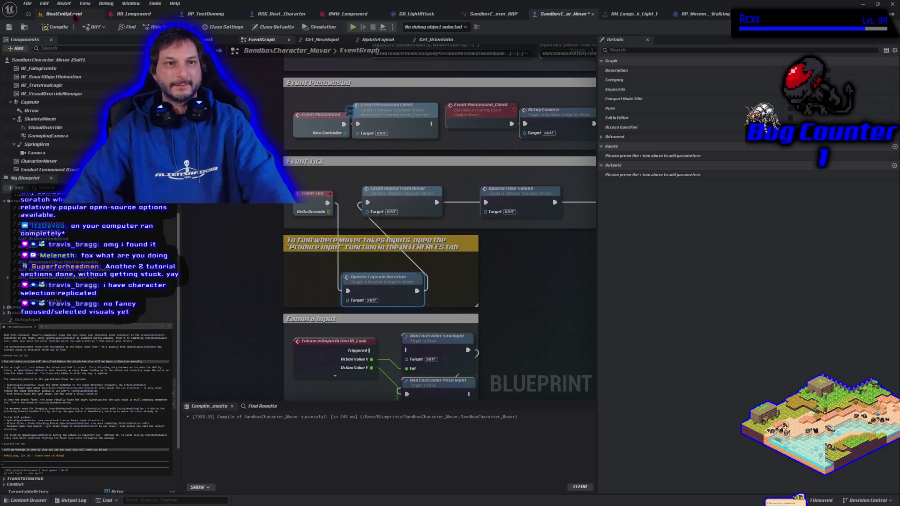
- Play-test BeatEmUpLevel, running right and left while swinging the sword, then stop the session
{"action": "left_click", "coordinate": [64, 13]}
{"action": "key", "text": "alt+p"}
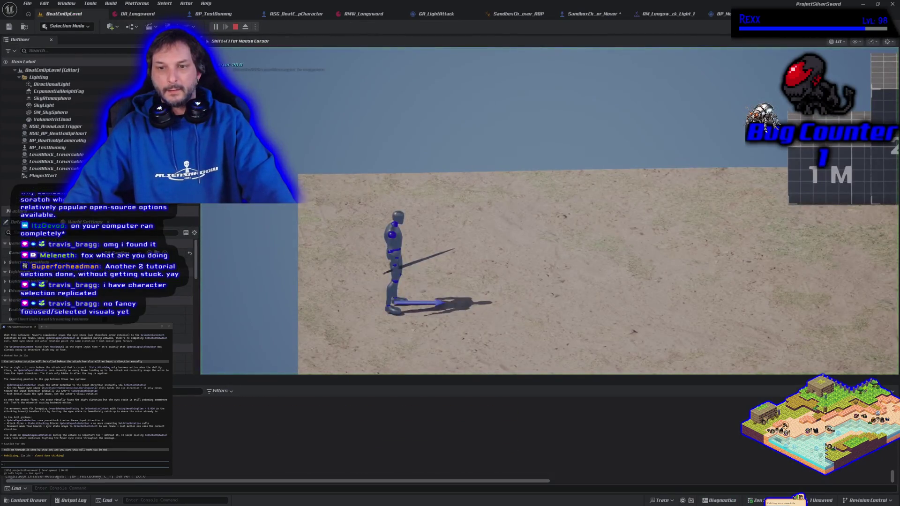
{"action": "key", "text": "d"}
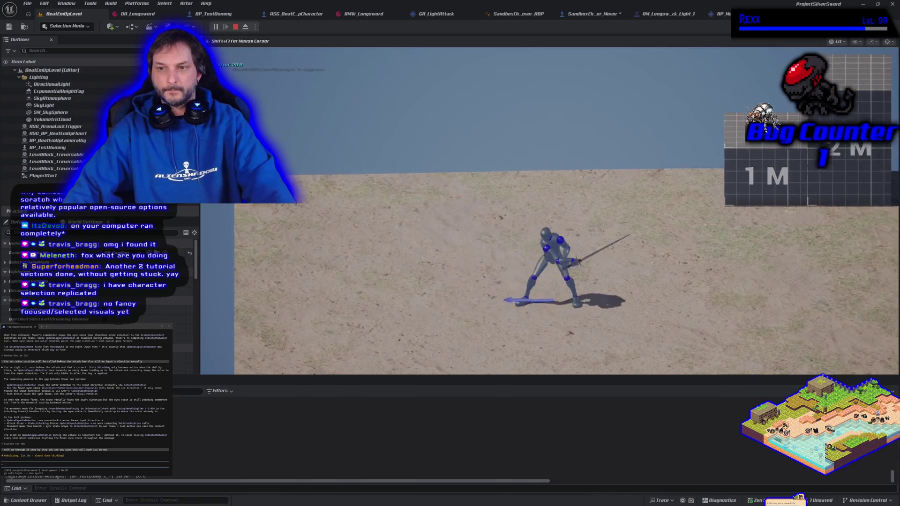
{"action": "key", "text": "d"}
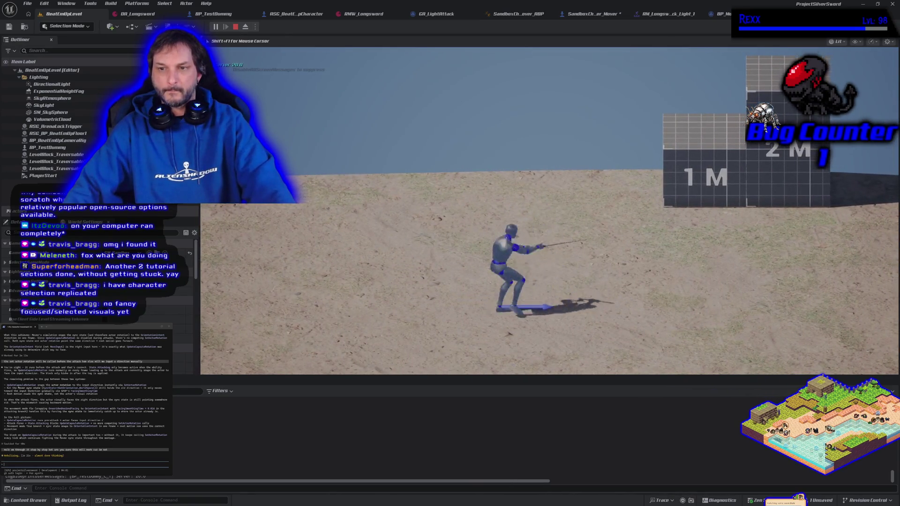
{"action": "key", "text": "a"}
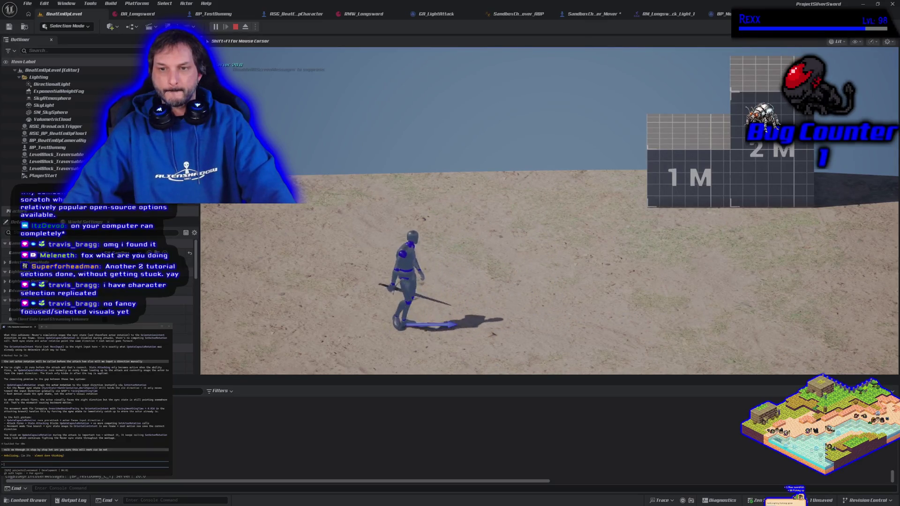
{"action": "key", "text": "d"}
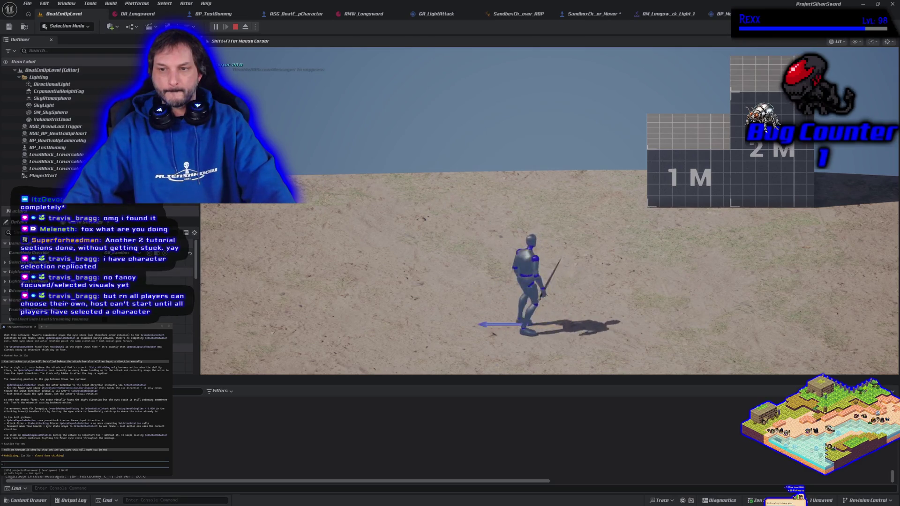
{"action": "key", "text": "a"}
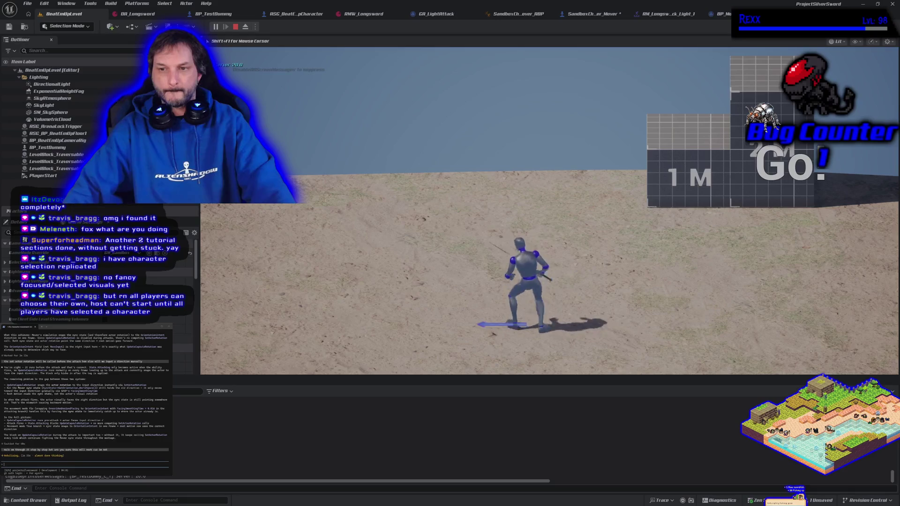
{"action": "key", "text": "Escape"}
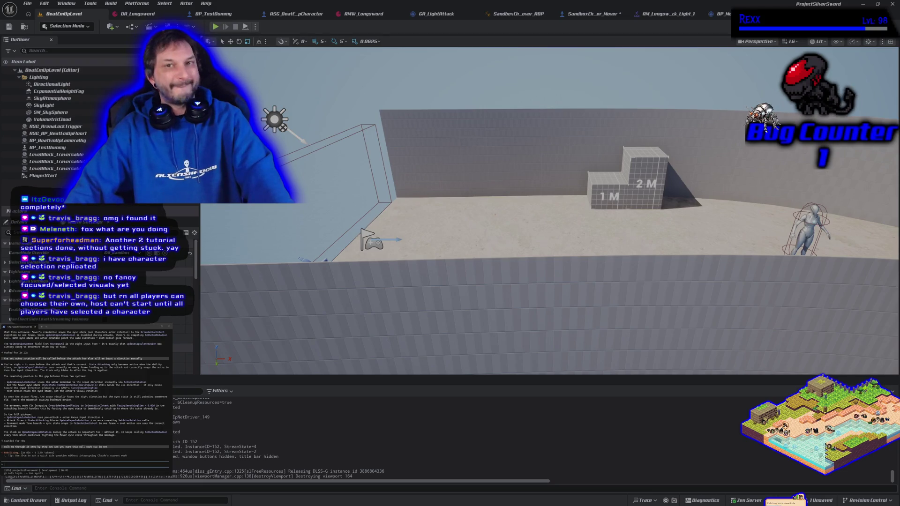
{"action": "left_click", "coordinate": [215, 26]}
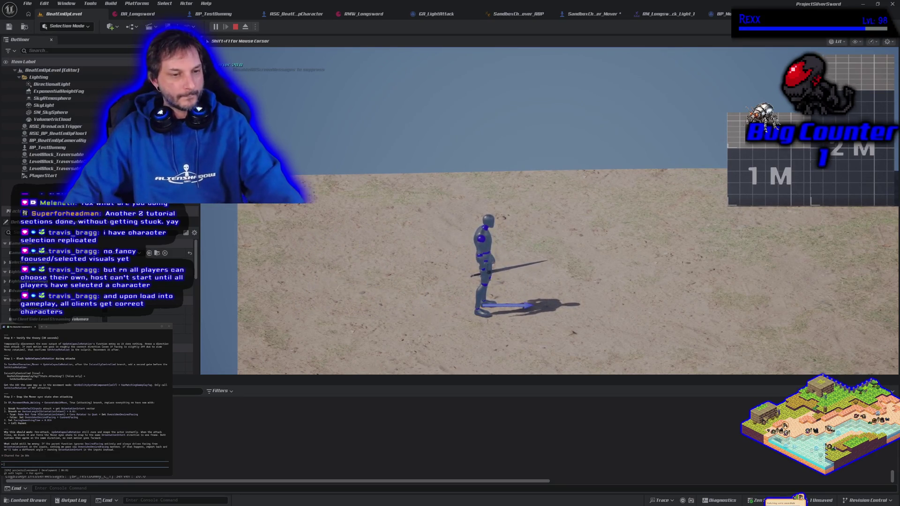
{"action": "key", "text": "Escape"}
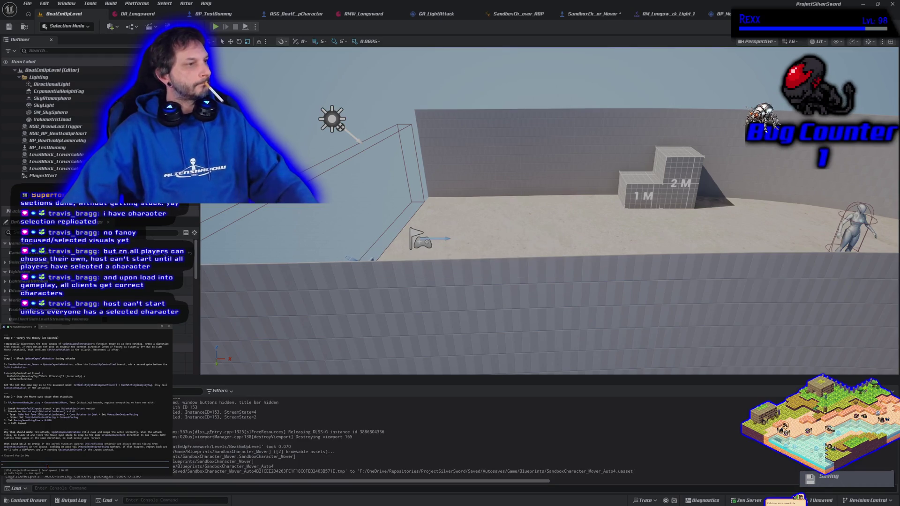
- Write that removing Get Capsule makes the character always attack in its level-start direction
{"action": "type", "text": "if i rem"}
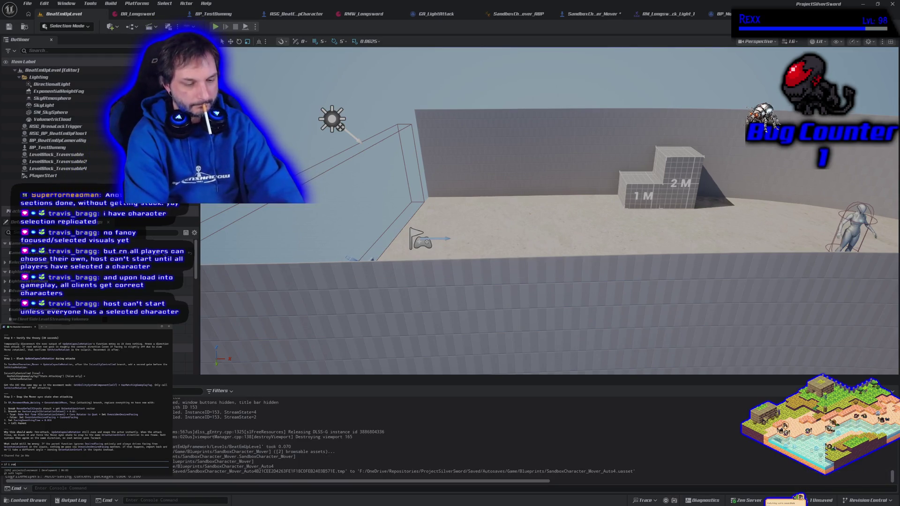
{"action": "type", "text": "ove get ca"}
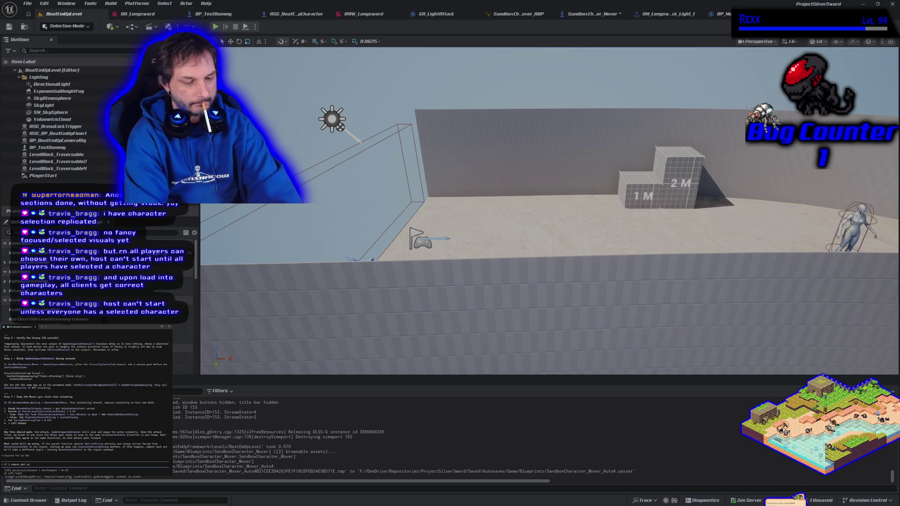
{"action": "type", "text": "psule rotation,"}
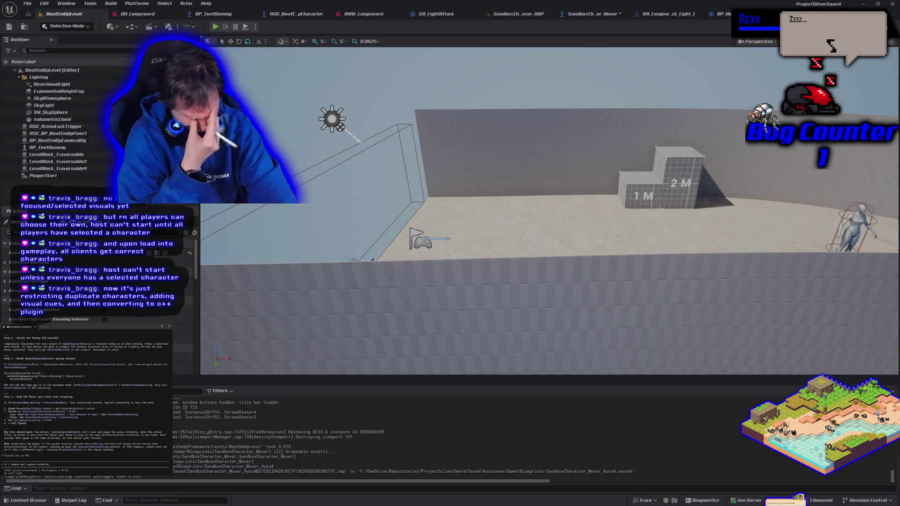
{"action": "type", "text": "the character will"}
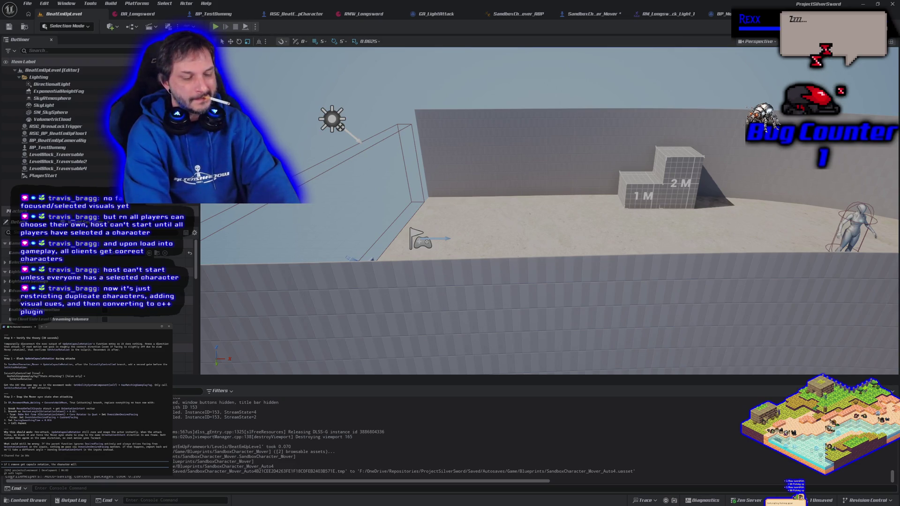
{"action": "type", "text": " always attack"}
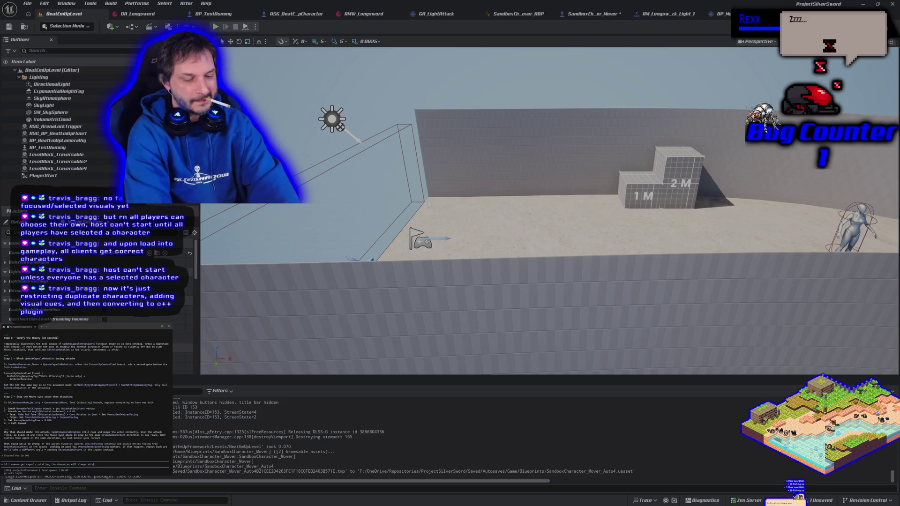
{"action": "type", "text": " in the "}
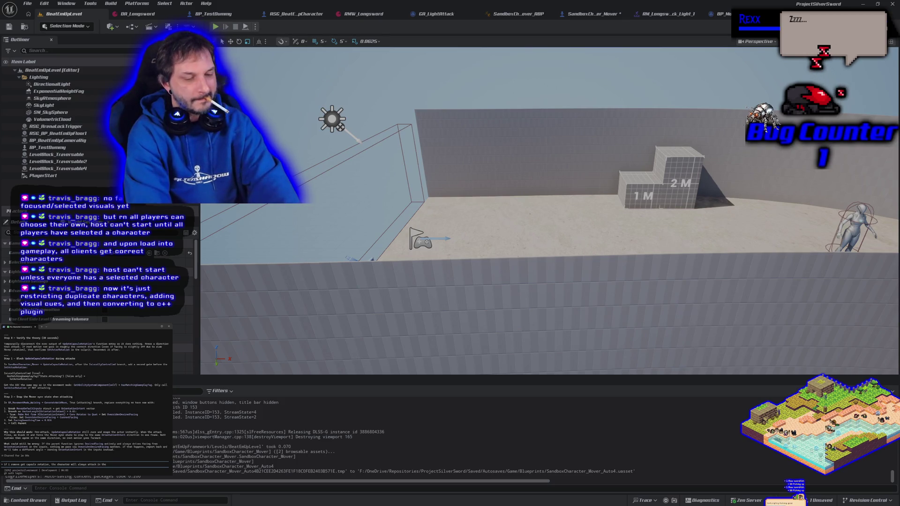
{"action": "type", "text": "stat"}
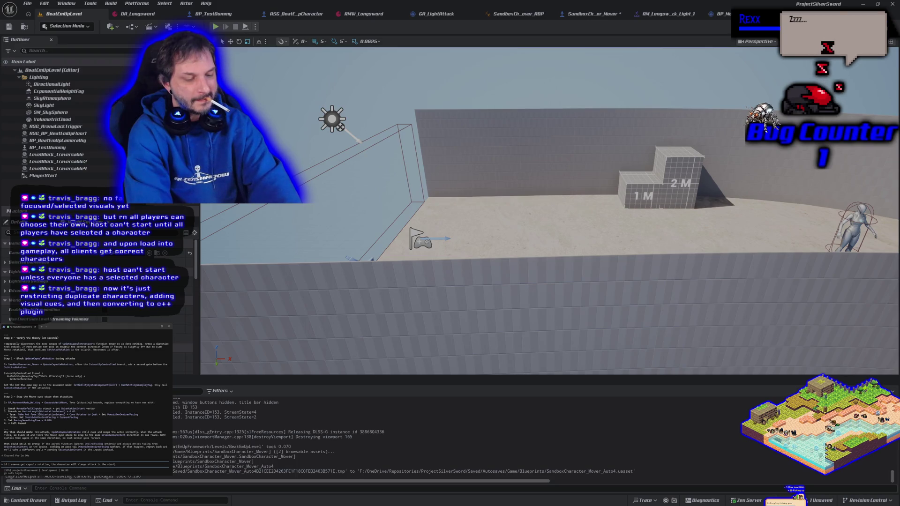
{"action": "type", "text": "e"}
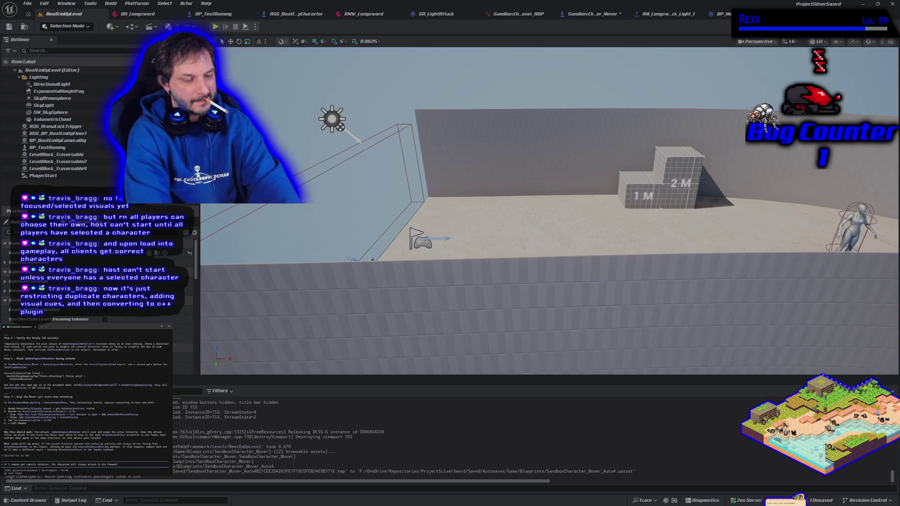
{"action": "type", "text": " start d"}
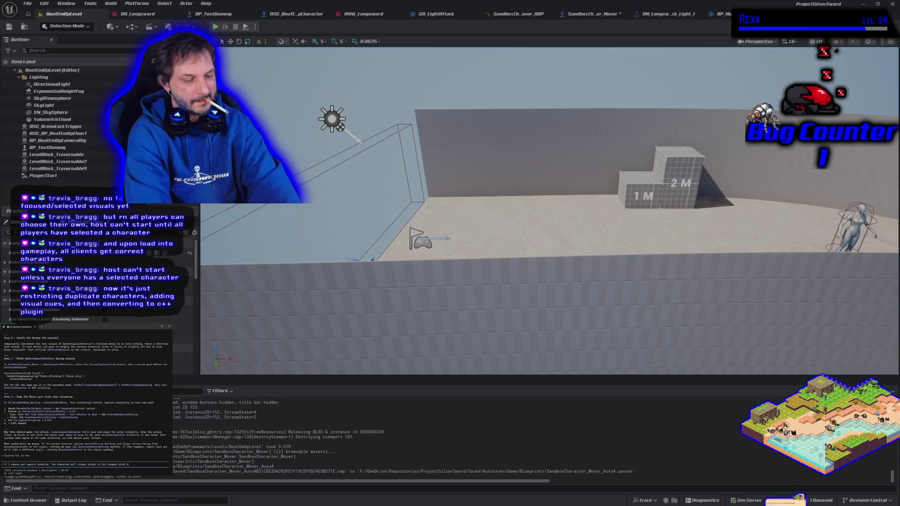
{"action": "type", "text": "irection when a le"}
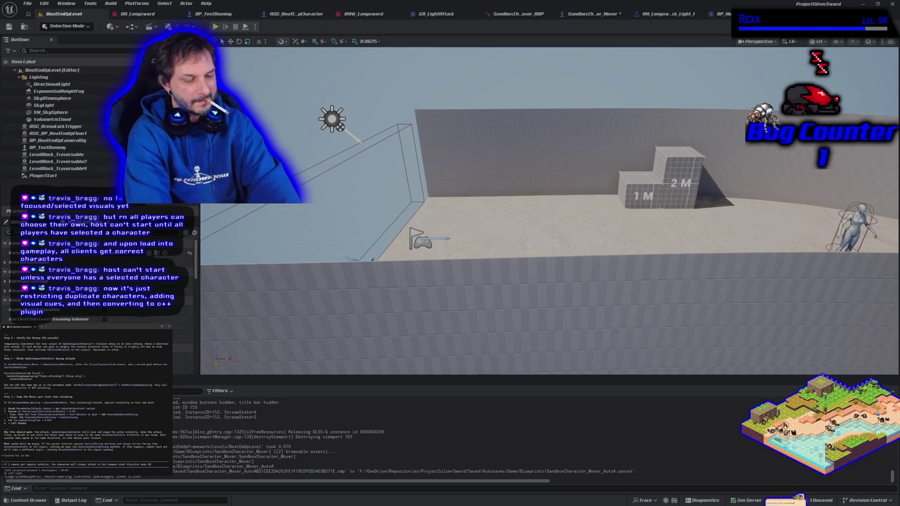
{"action": "type", "text": "vel starts."}
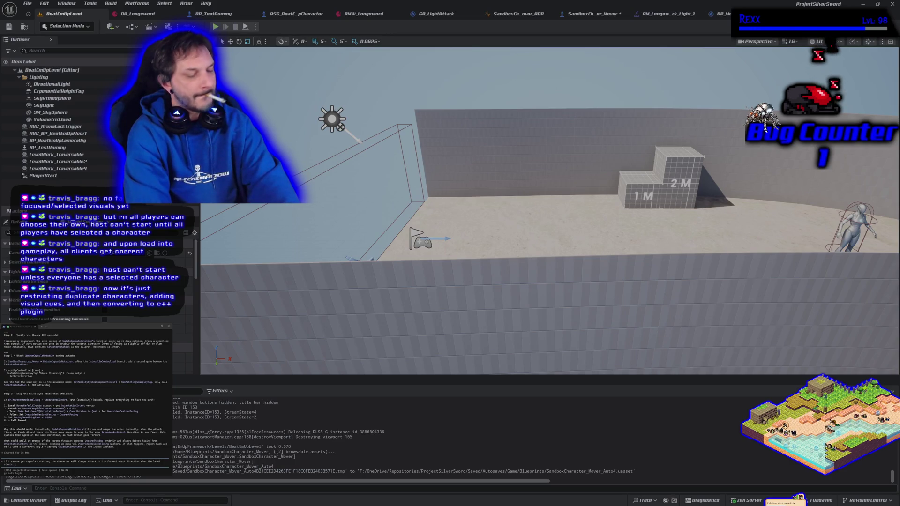
- Add that the capsule must face the last movement direction so the mesh/animation follows, and send
{"action": "type", "text": "the capsule needs to "}
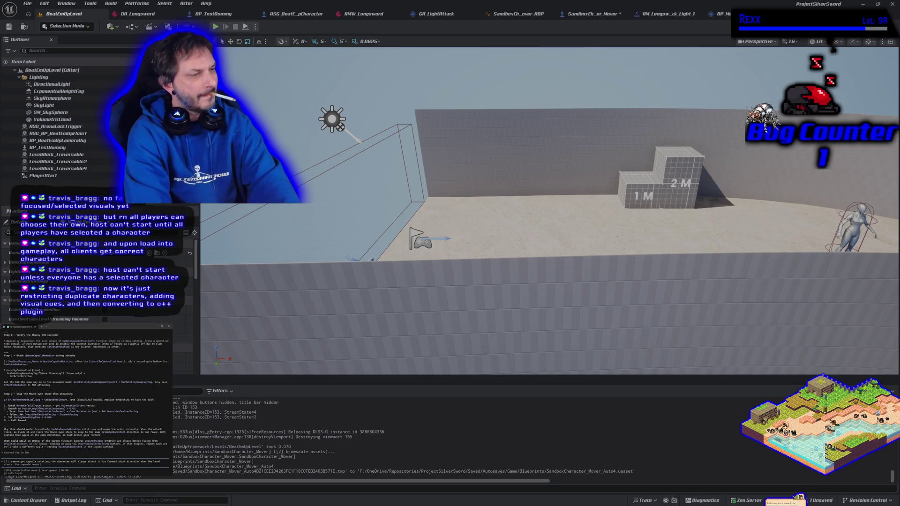
{"action": "type", "text": "po"}
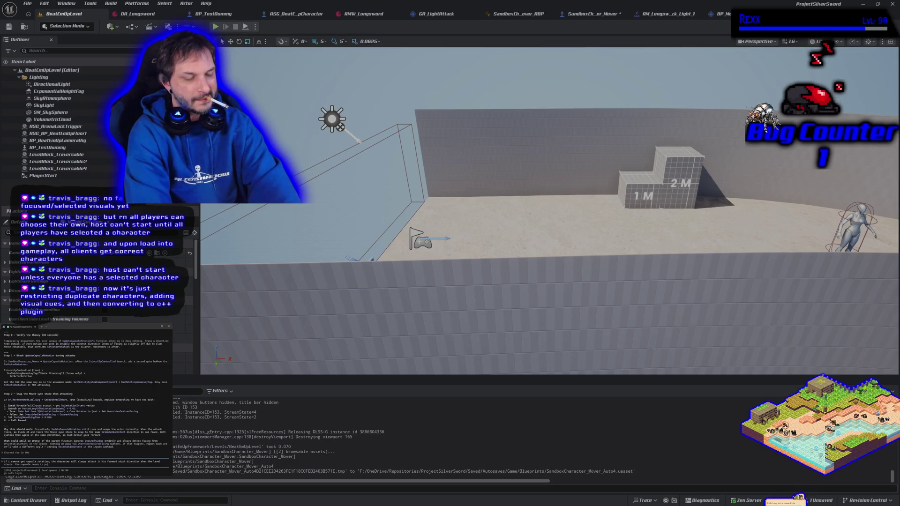
{"action": "type", "text": "int in directions of last movement input"}
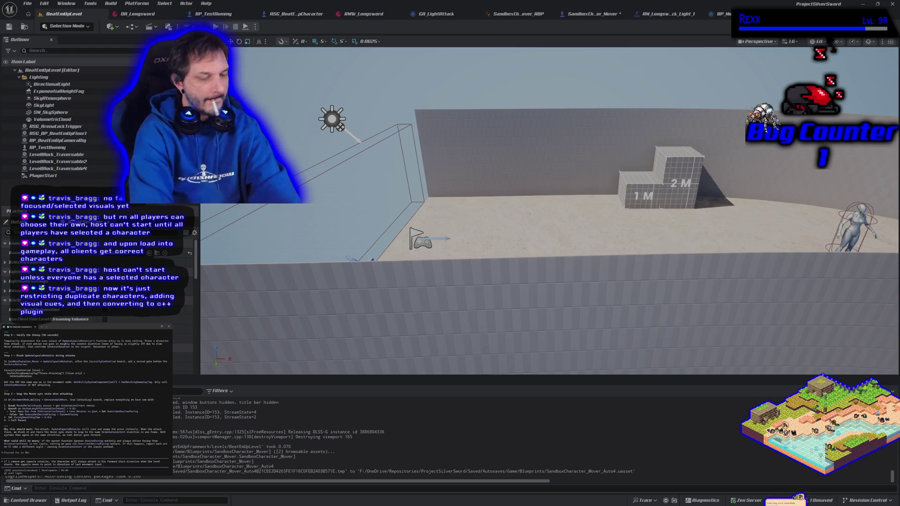
{"action": "type", "text": "so its always lined up with"}
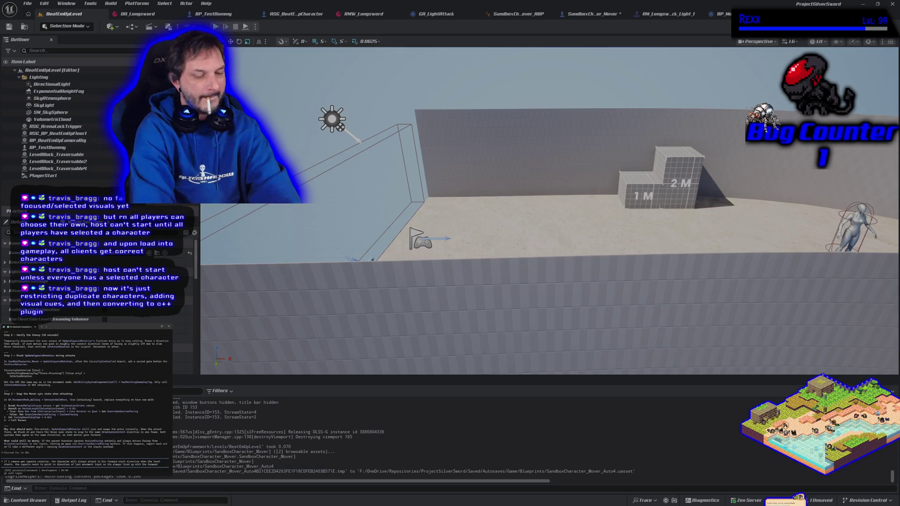
{"action": "type", "text": "the"}
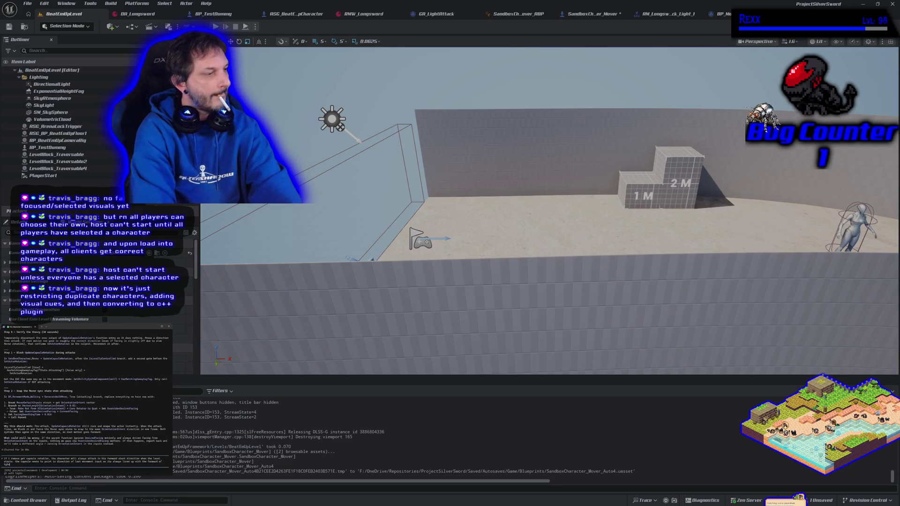
{"action": "key", "text": "BackSpace"}
{"action": "key", "text": "BackSpace"}
{"action": "key", "text": "BackSpace"}
{"action": "type", "text": "he mesh"}
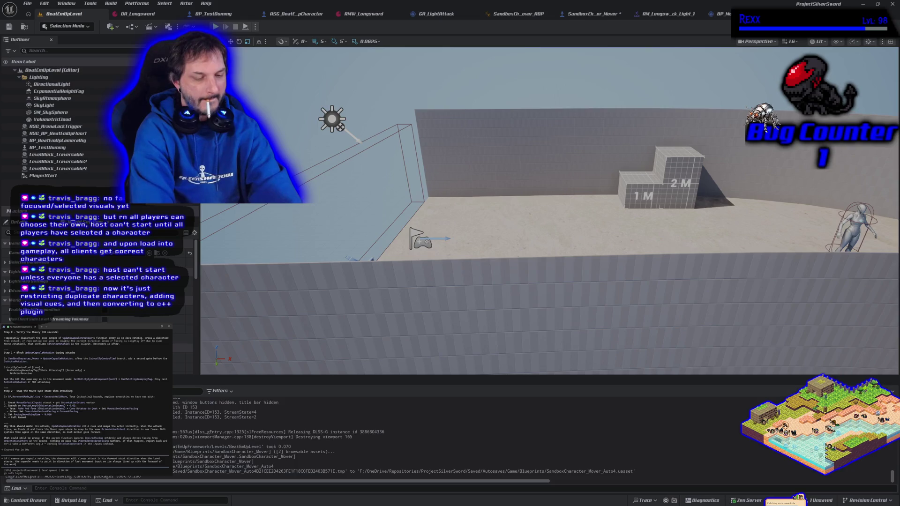
{"action": "type", "text": "/animation"}
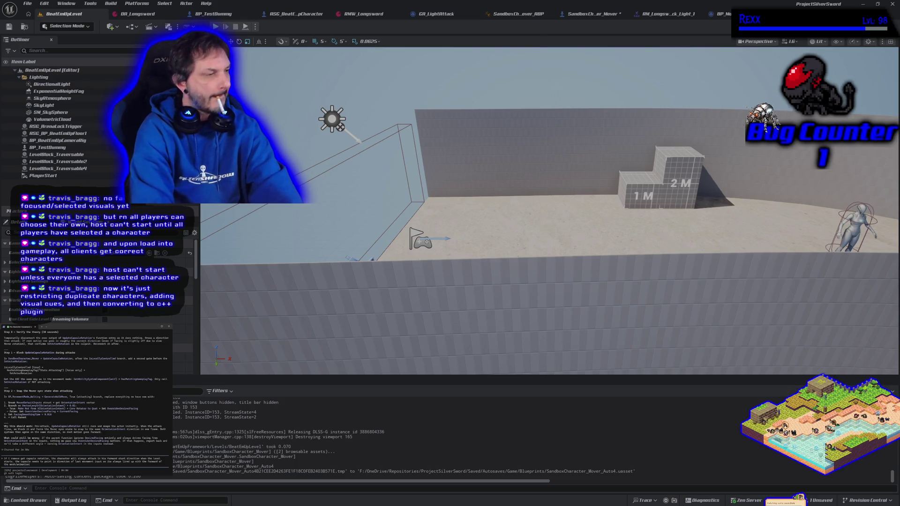
{"action": "key", "text": "Return"}
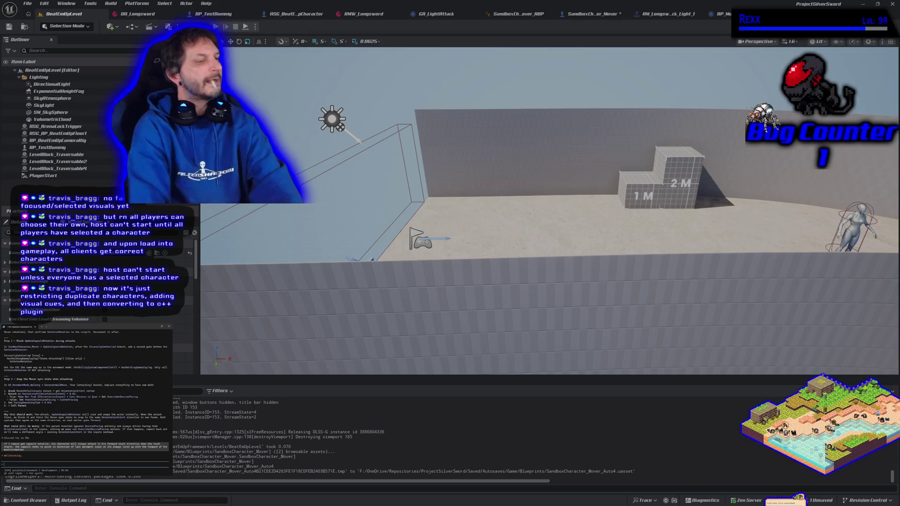
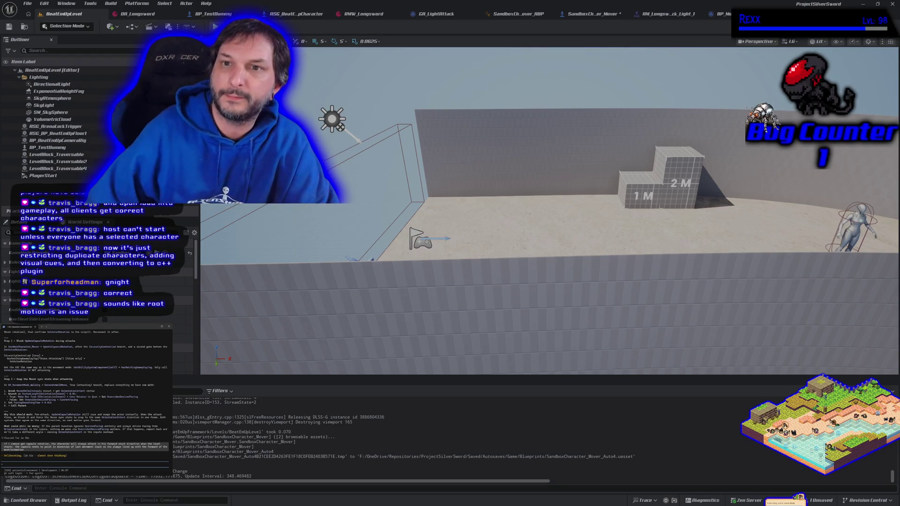
- Open the SandboxCharacter_Mover event graph and bring its tick chain into view
{"action": "left_click_drag", "start_coordinate": [492, 263], "coordinate": [542, 223]}
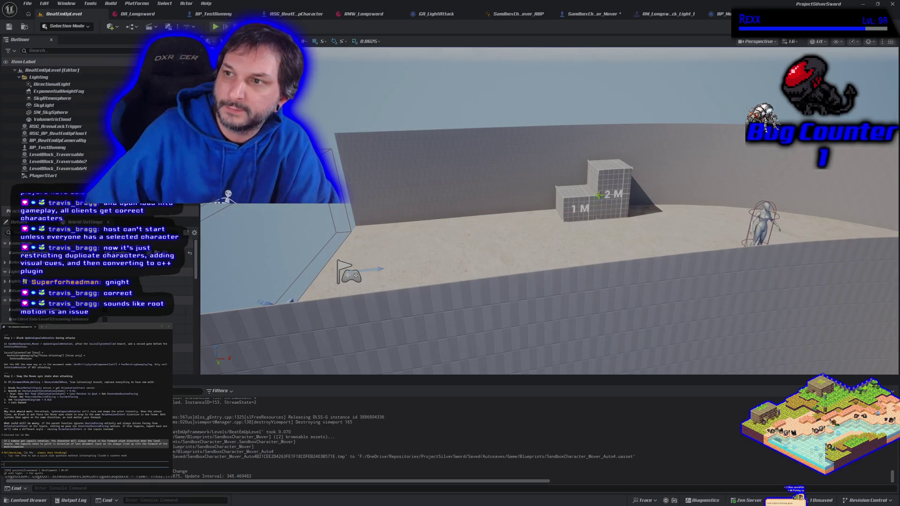
{"action": "left_click", "coordinate": [592, 14]}
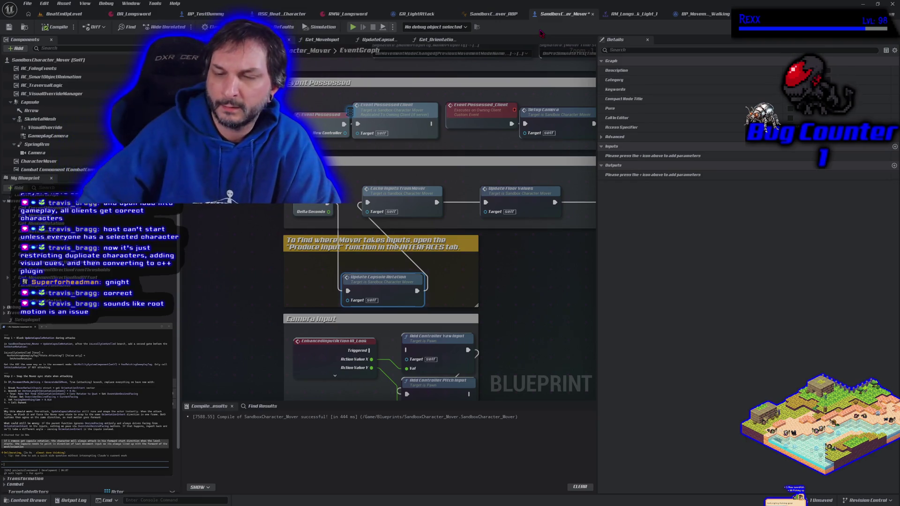
{"action": "scroll", "coordinate": [483, 283], "scroll_direction": "up", "scroll_amount": 1}
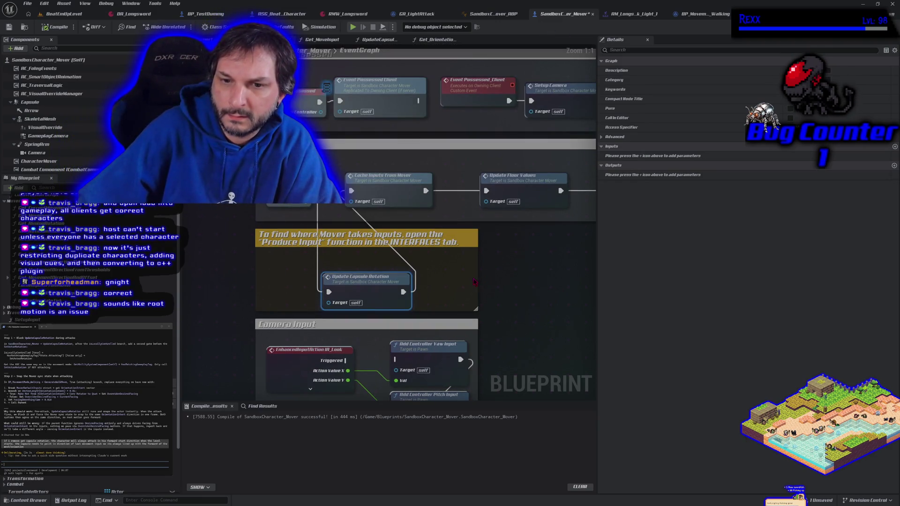
{"action": "scroll", "coordinate": [474, 282], "scroll_direction": "down", "scroll_amount": 1}
{"action": "scroll", "coordinate": [473, 281], "scroll_direction": "up", "scroll_amount": 1}
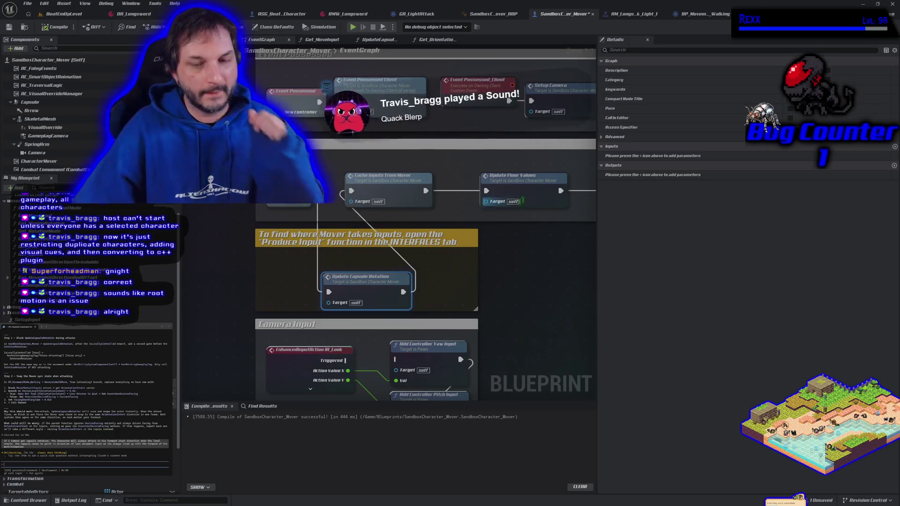
{"action": "scroll", "coordinate": [483, 288], "scroll_direction": "down", "scroll_amount": 1}
{"action": "scroll", "coordinate": [483, 289], "scroll_direction": "up", "scroll_amount": 1}
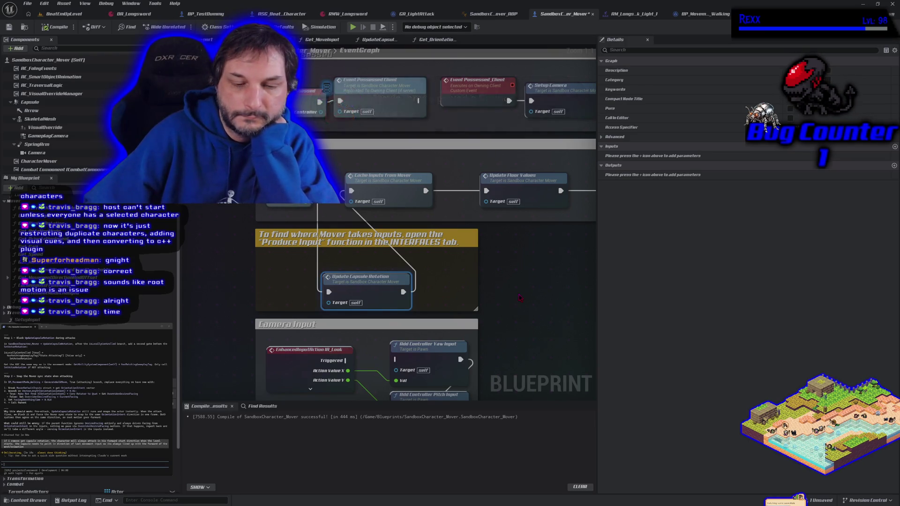
{"action": "left_click_drag", "start_coordinate": [520, 296], "coordinate": [480, 267]}
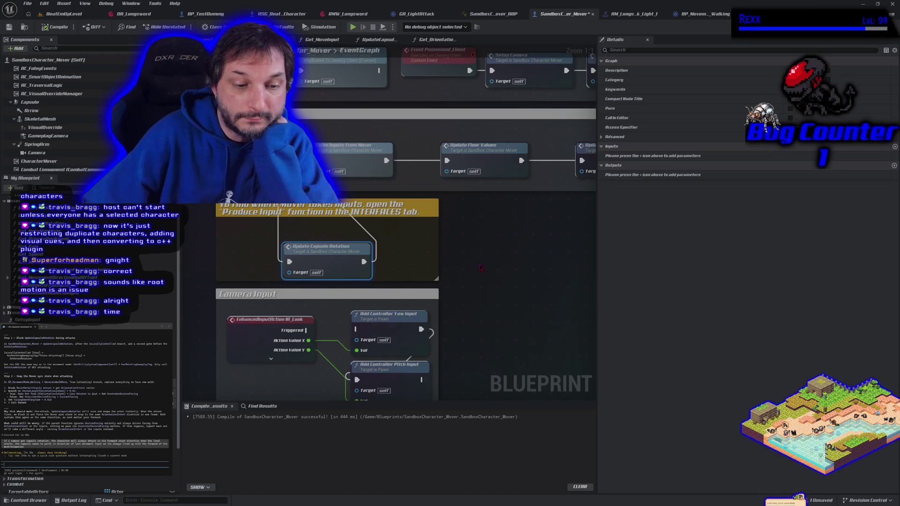
{"action": "scroll", "coordinate": [480, 267], "scroll_direction": "down", "scroll_amount": 1}
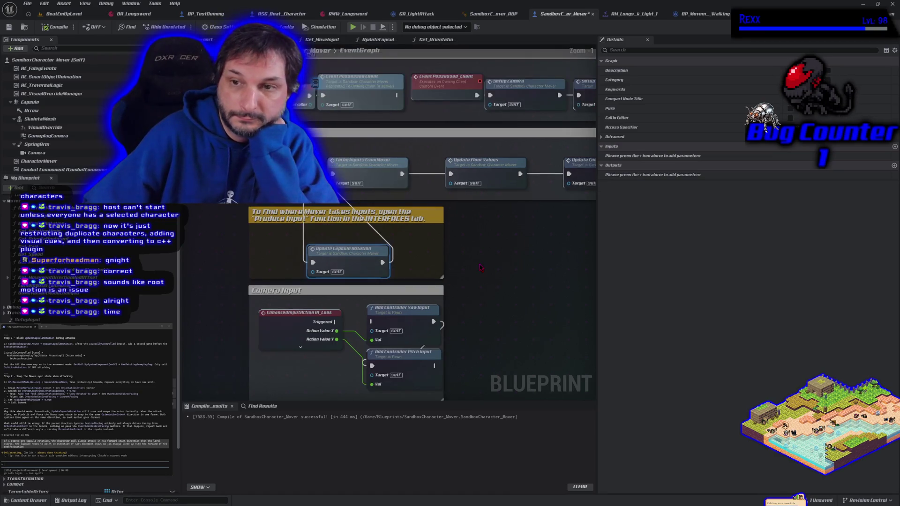
{"action": "left_click_drag", "start_coordinate": [494, 260], "coordinate": [421, 296]}
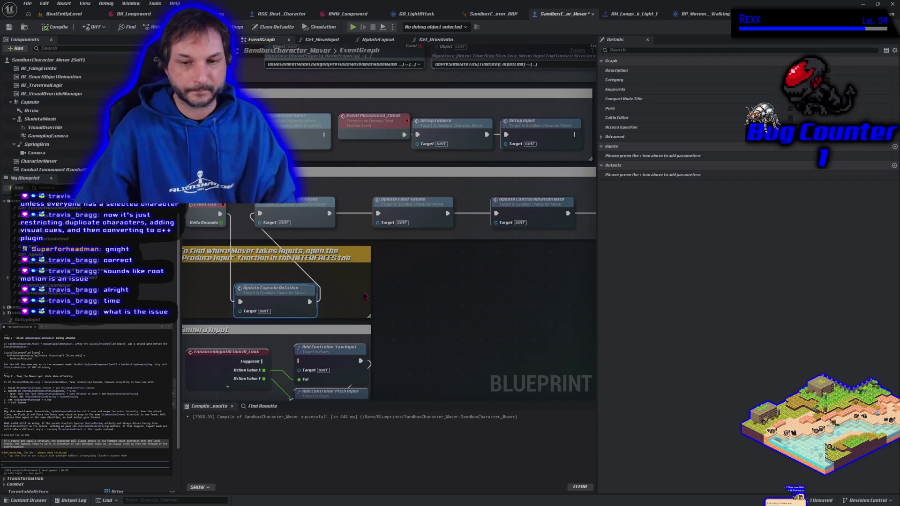
- Wire Event Tick straight to the Mover node and move Update Capsule Rotation out of the comment box
{"action": "left_click", "coordinate": [310, 301], "text": "alt"}
{"action": "left_click", "coordinate": [241, 302], "text": "alt"}
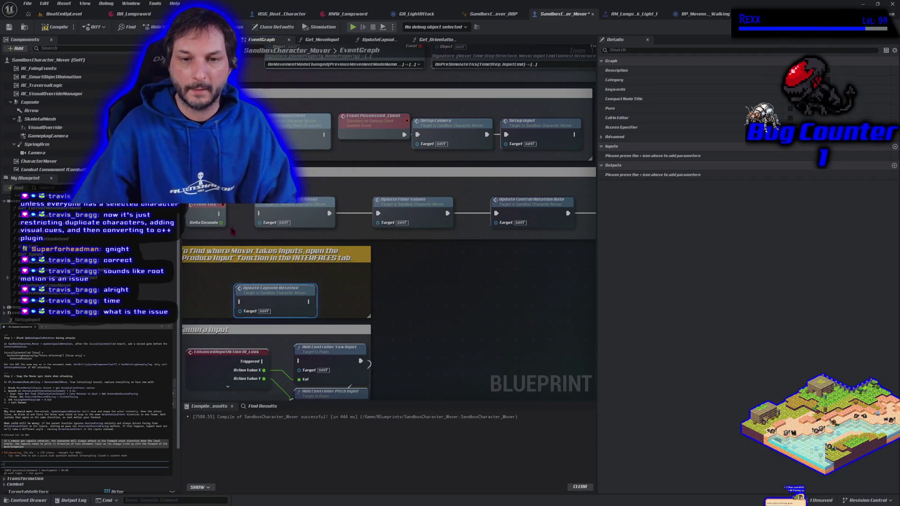
{"action": "left_click_drag", "start_coordinate": [221, 214], "coordinate": [258, 214]}
{"action": "scroll", "coordinate": [328, 271], "scroll_direction": "down", "scroll_amount": 1}
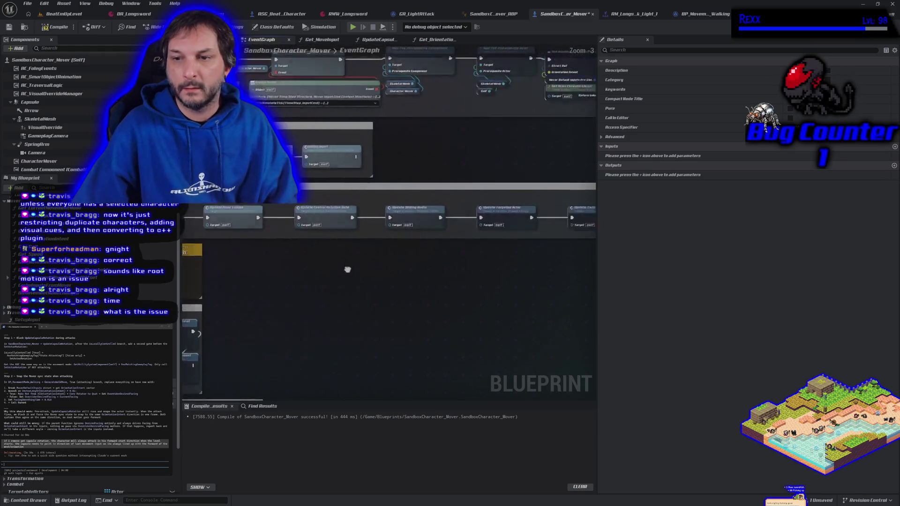
{"action": "scroll", "coordinate": [348, 279], "scroll_direction": "down", "scroll_amount": 2}
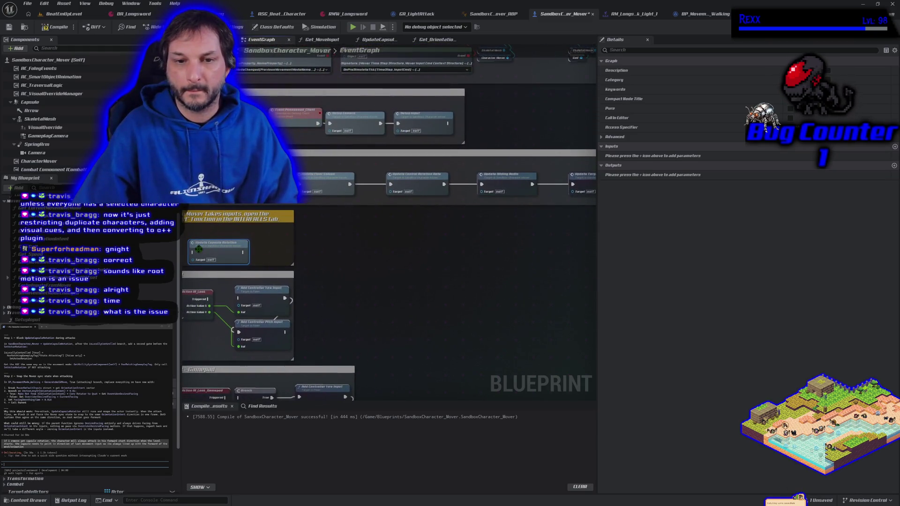
{"action": "left_click_drag", "start_coordinate": [206, 254], "coordinate": [427, 239]}
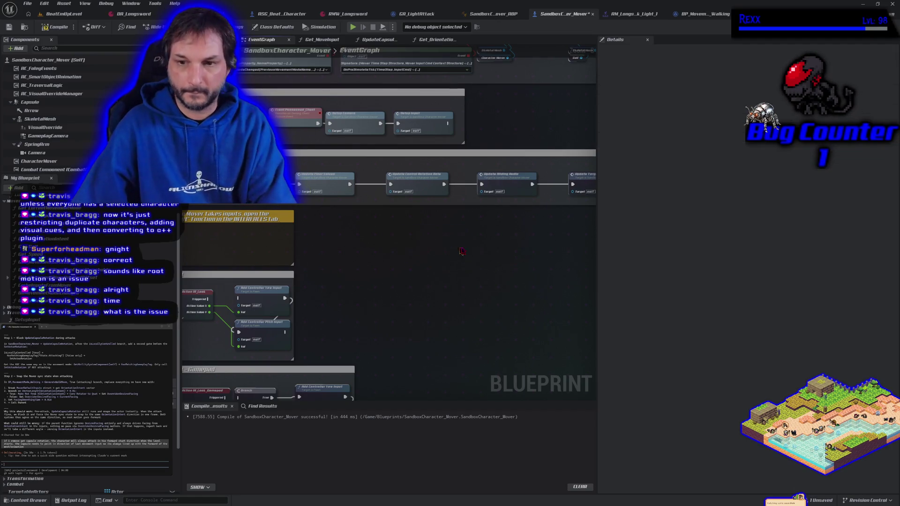
{"action": "scroll", "coordinate": [353, 267], "scroll_direction": "down", "scroll_amount": 1}
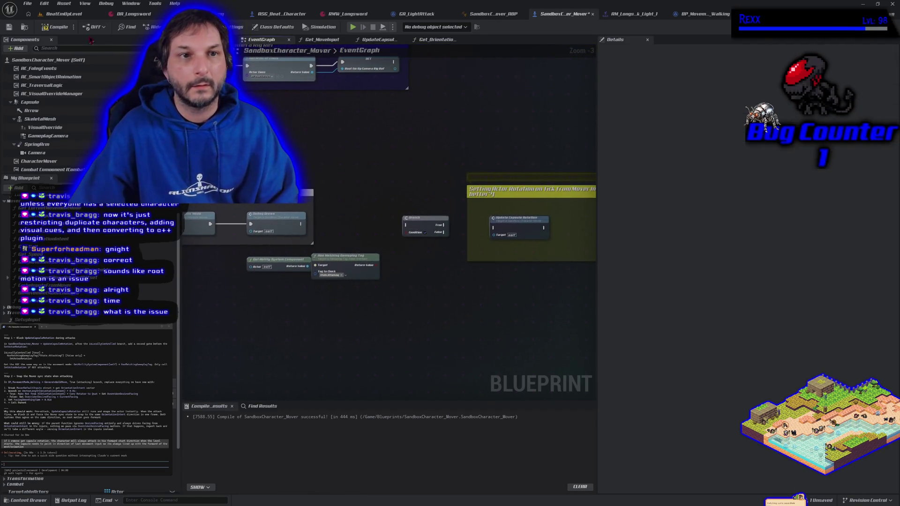
- Compile and save the blueprint, then inspect the UpdateCapsuleRotation function and go back to the EventGraph
{"action": "left_click", "coordinate": [56, 27]}
{"action": "left_click", "coordinate": [11, 26]}
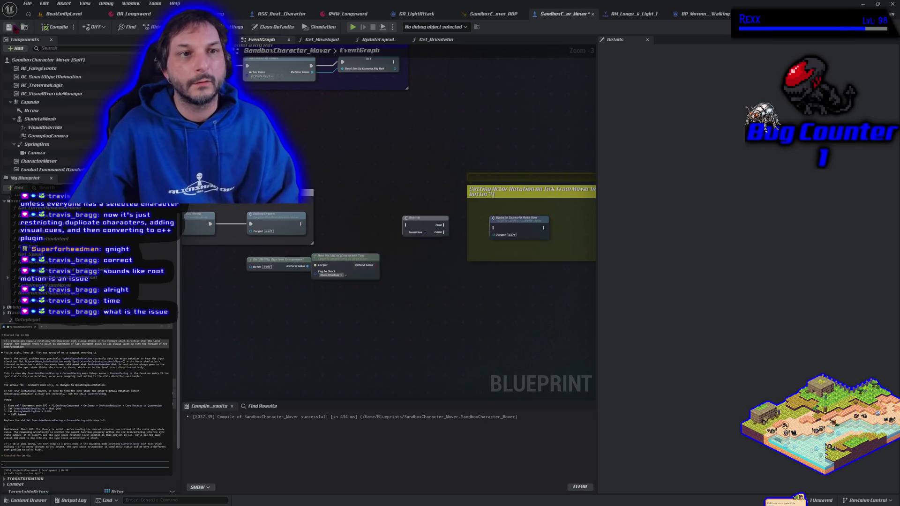
{"action": "left_click", "coordinate": [431, 194]}
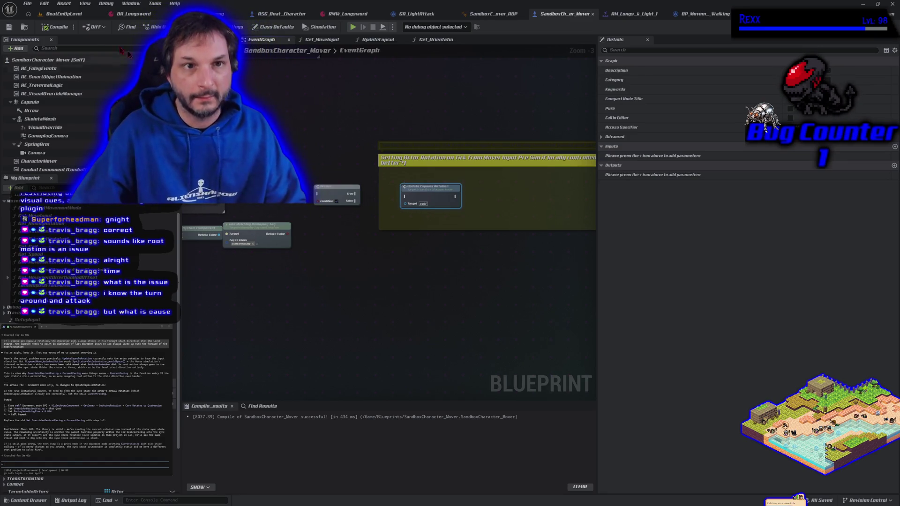
{"action": "double_click", "coordinate": [425, 195]}
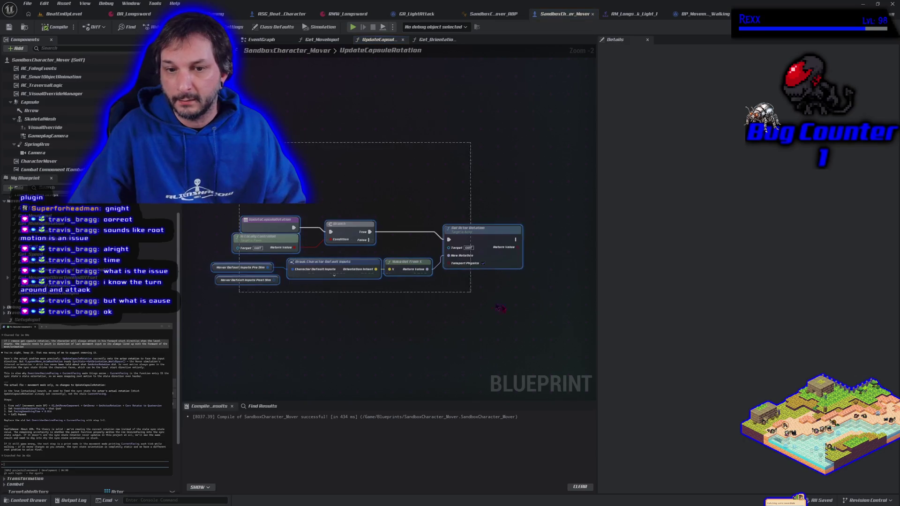
{"action": "key", "text": "alt+Left"}
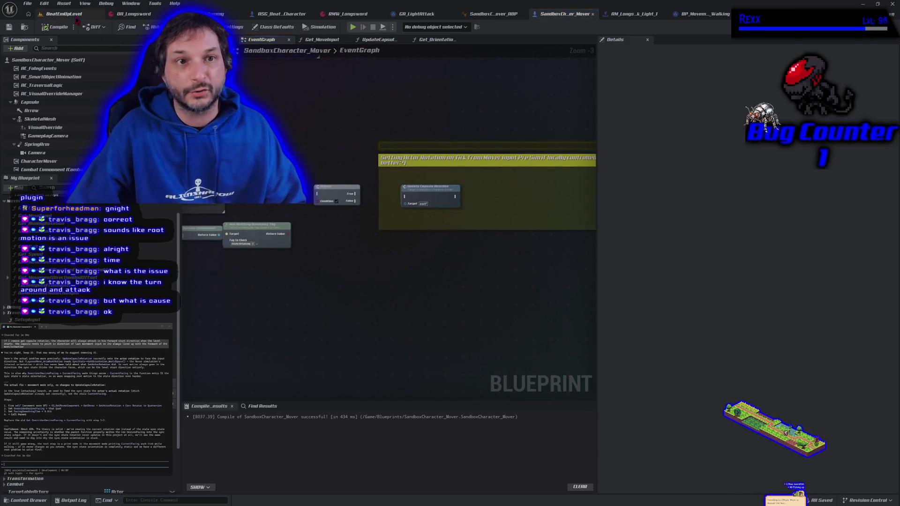
- Start a play-in-editor session in BeatEmUpLevel and run the character in all directions near the block wall
{"action": "left_click", "coordinate": [76, 19]}
{"action": "key", "text": "alt+p"}
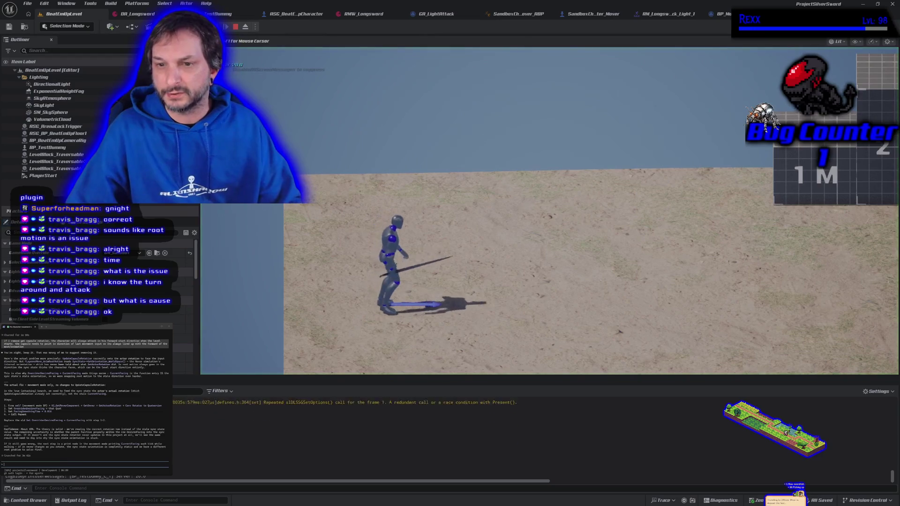
{"action": "key", "text": "w"}
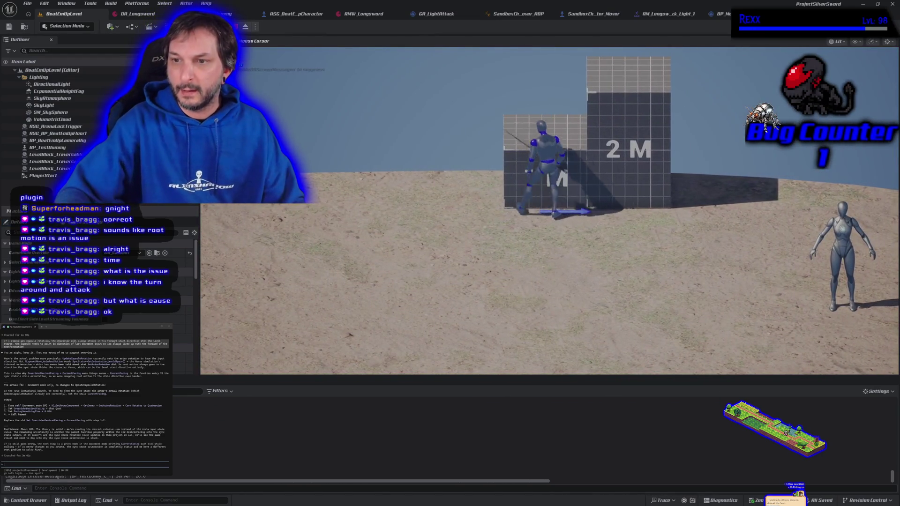
{"action": "key", "text": "a"}
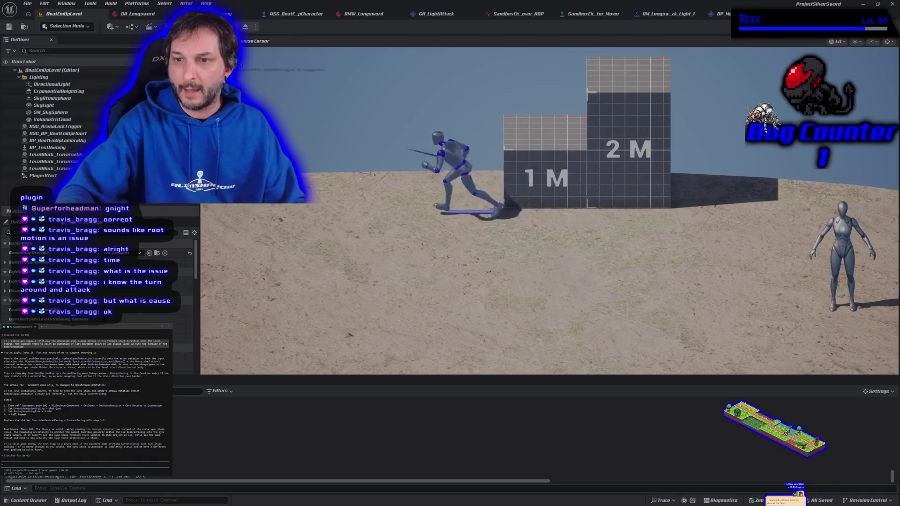
{"action": "key", "text": "s"}
{"action": "key", "text": "w"}
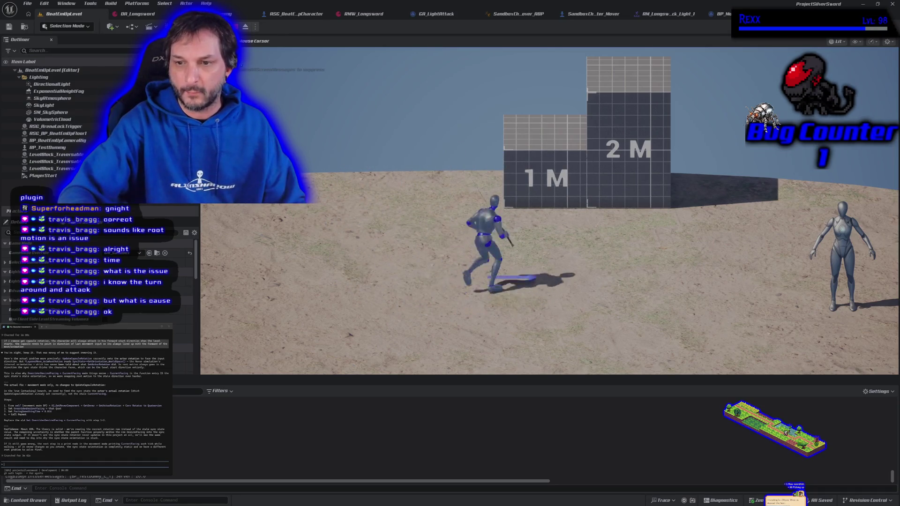
{"action": "key", "text": "a"}
{"action": "key", "text": "d"}
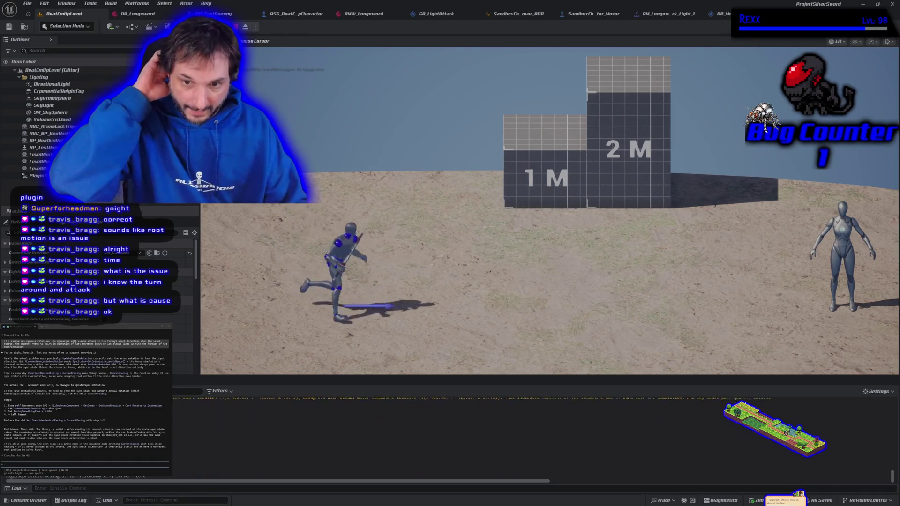
{"action": "key", "text": "w"}
{"action": "key", "text": "a"}
{"action": "key", "text": "s"}
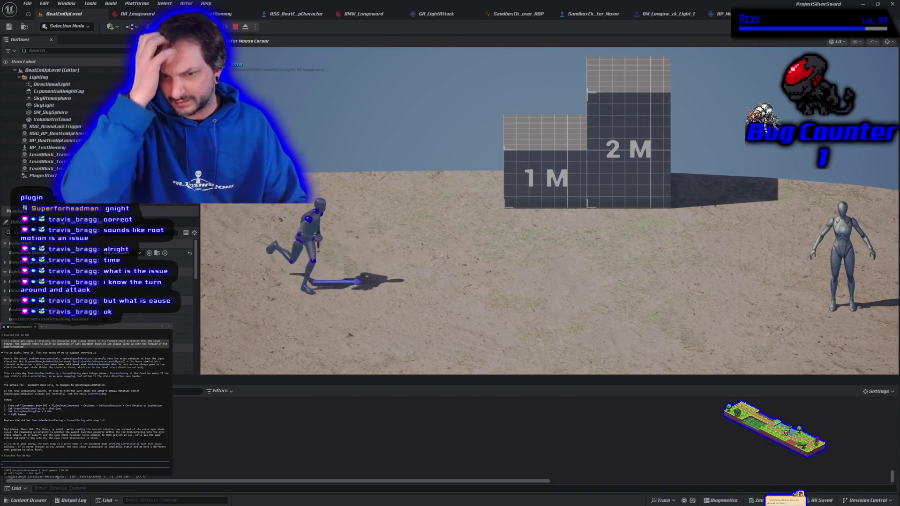
{"action": "key", "text": "d"}
{"action": "key", "text": "w"}
{"action": "key", "text": "a"}
{"action": "key", "text": "s"}
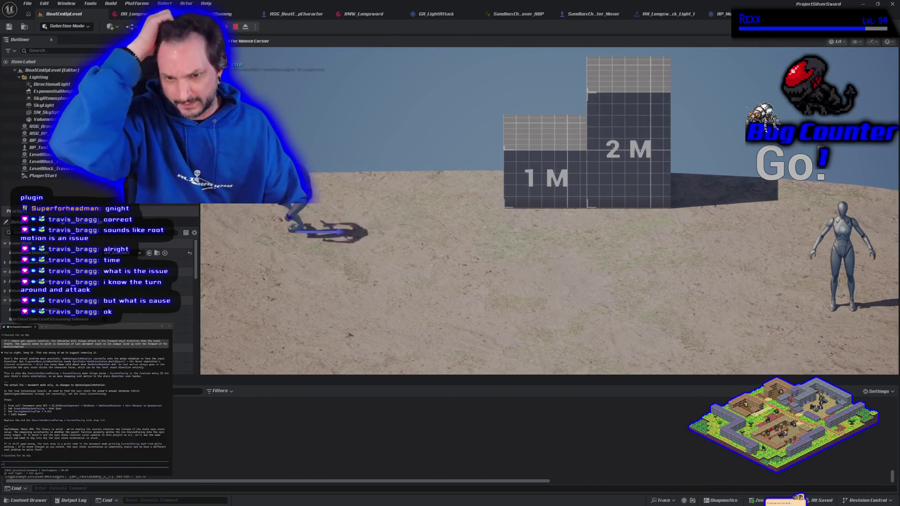
{"action": "key", "text": "d"}
{"action": "key", "text": "w"}
{"action": "key", "text": "w"}
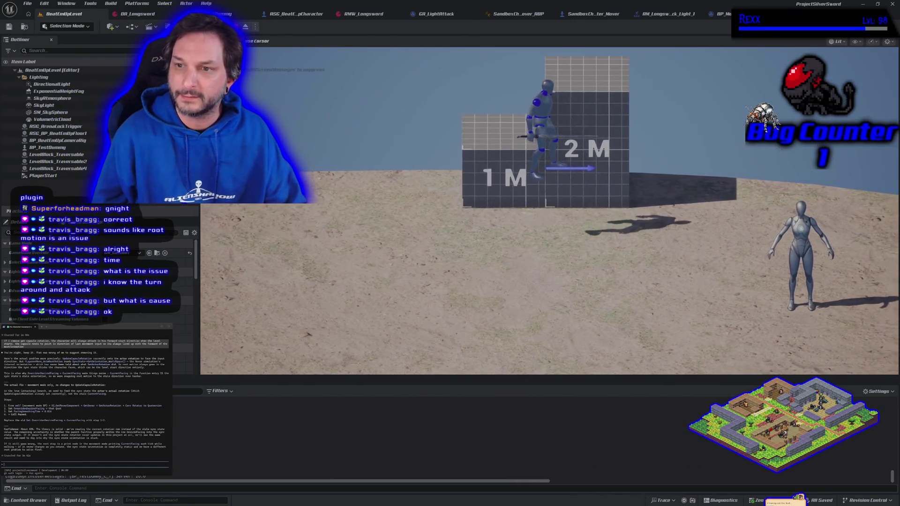
- Drop off the 2M block, walk right toward the dummy and back left, then stop play
{"action": "key", "text": "s"}
{"action": "key", "text": "a"}
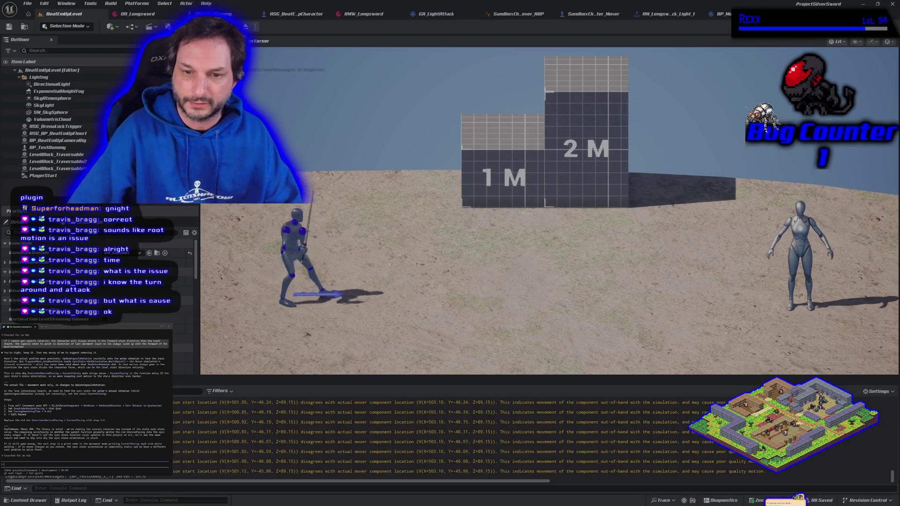
{"action": "key", "text": "d"}
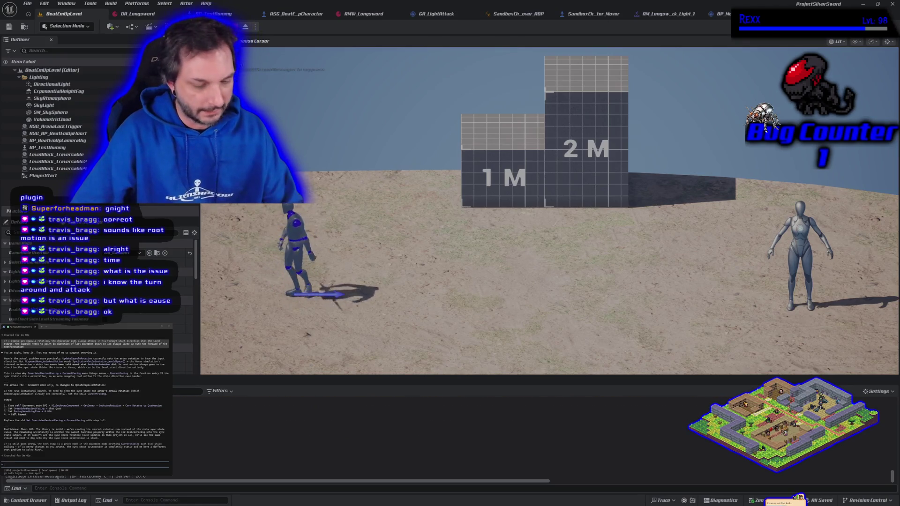
{"action": "key", "text": "d"}
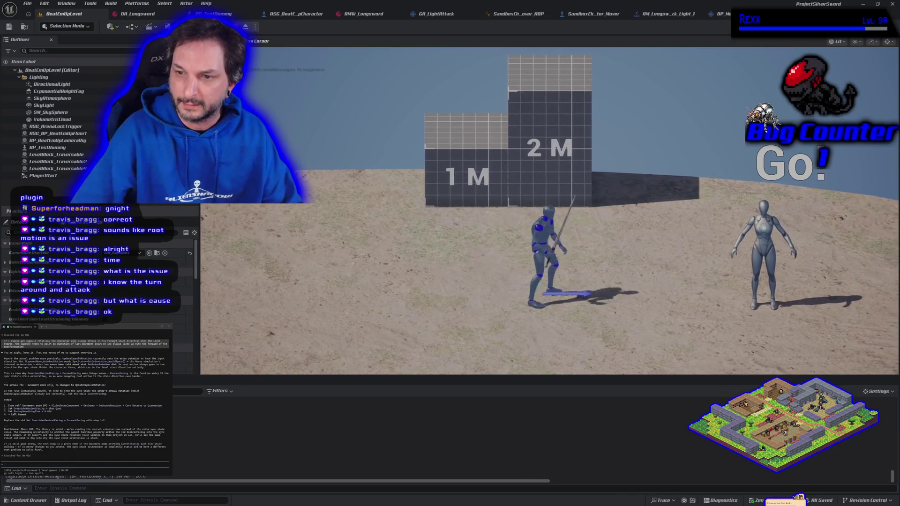
{"action": "key", "text": "d"}
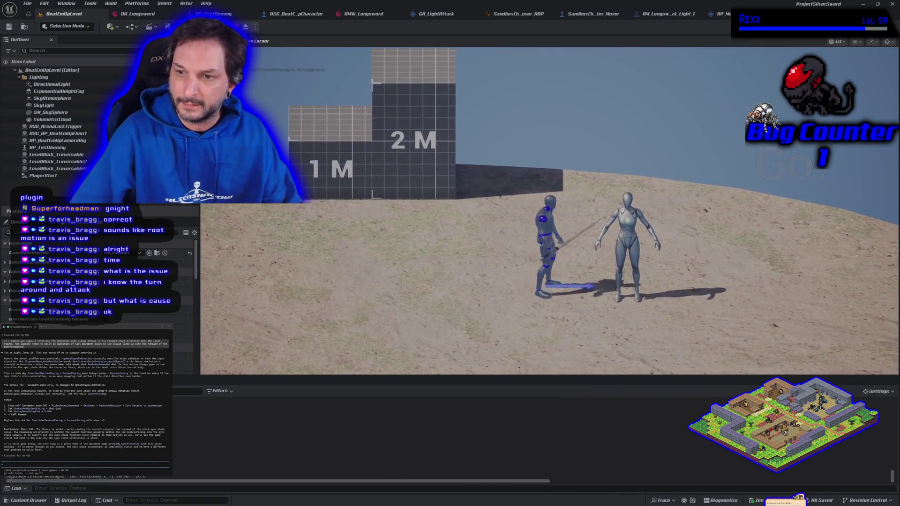
{"action": "key", "text": "a"}
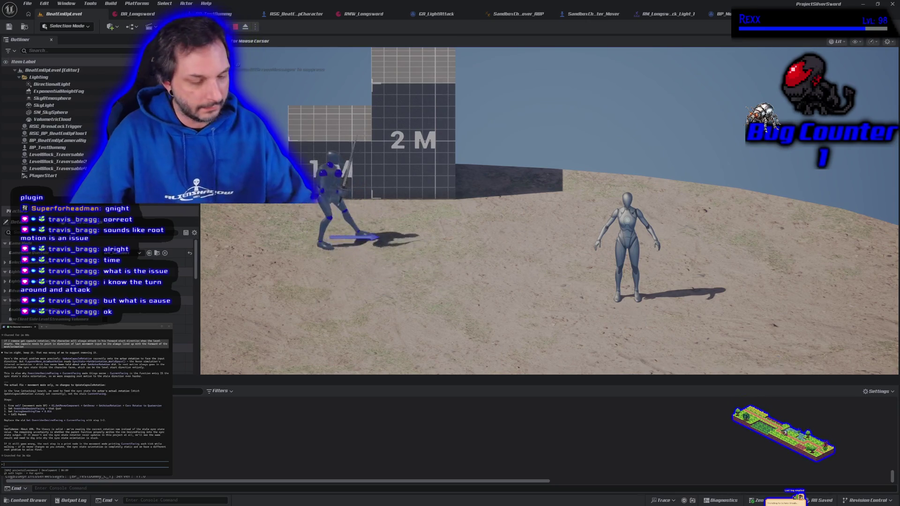
{"action": "key", "text": "Escape"}
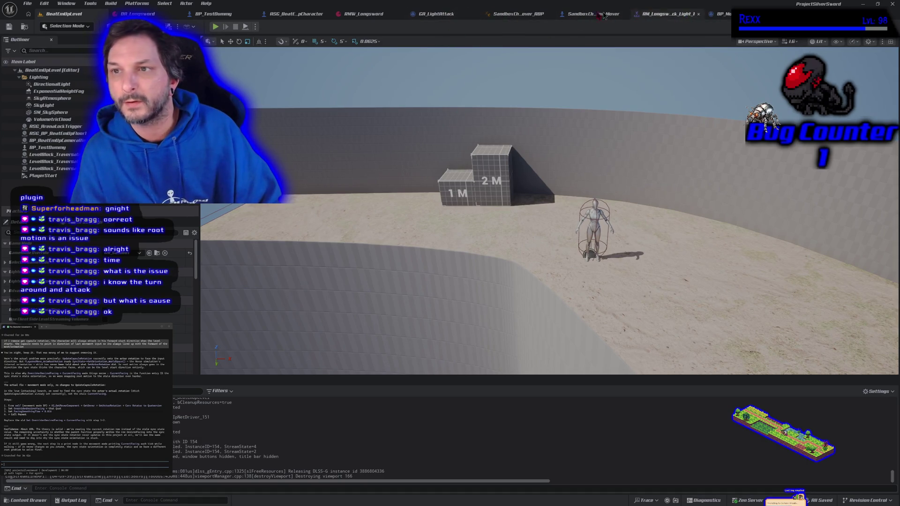
- Review the SandboxCharacter_Mover event graph, then return to BeatEmUpLevel and start a new play test
{"action": "left_click", "coordinate": [572, 17]}
{"action": "left_click_drag", "start_coordinate": [351, 289], "coordinate": [389, 286]}
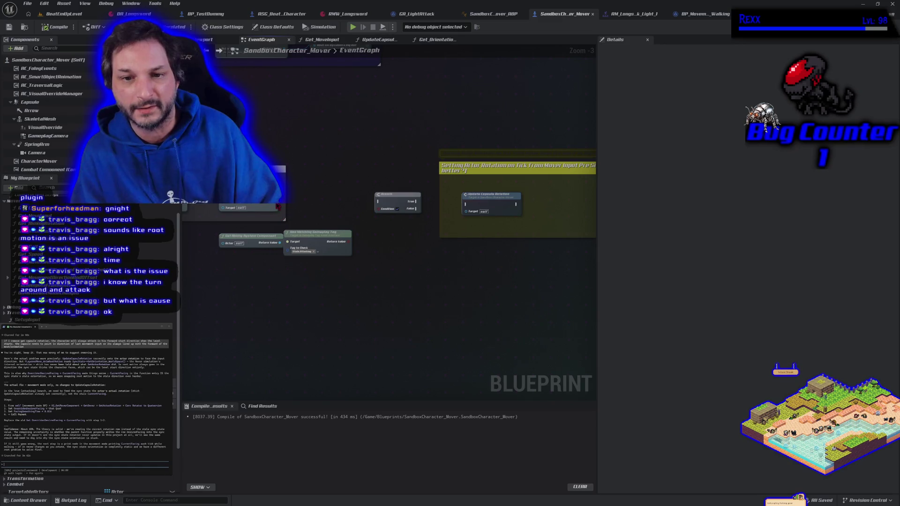
{"action": "left_click", "coordinate": [59, 14]}
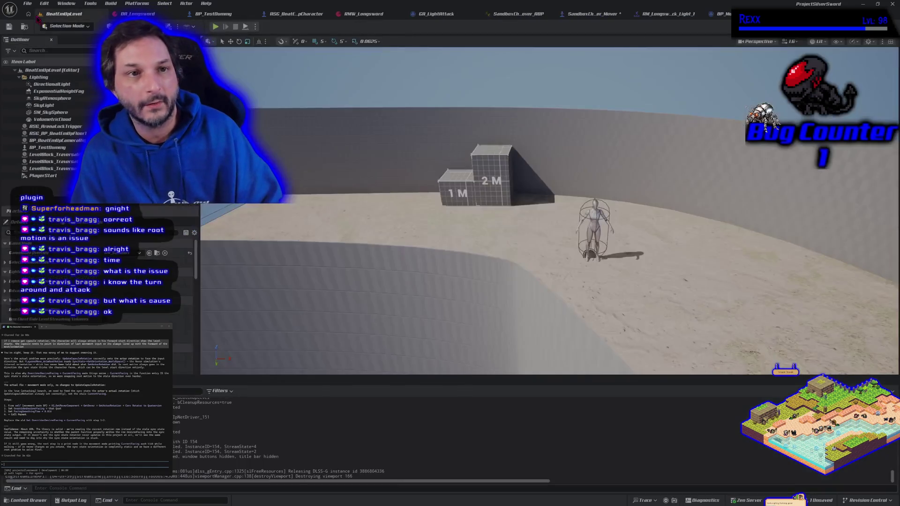
{"action": "left_click", "coordinate": [593, 14]}
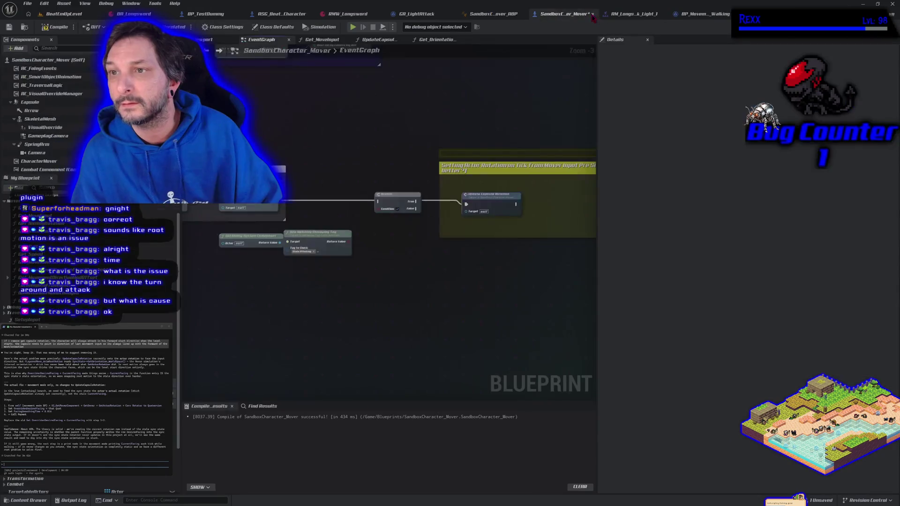
{"action": "left_click", "coordinate": [62, 16]}
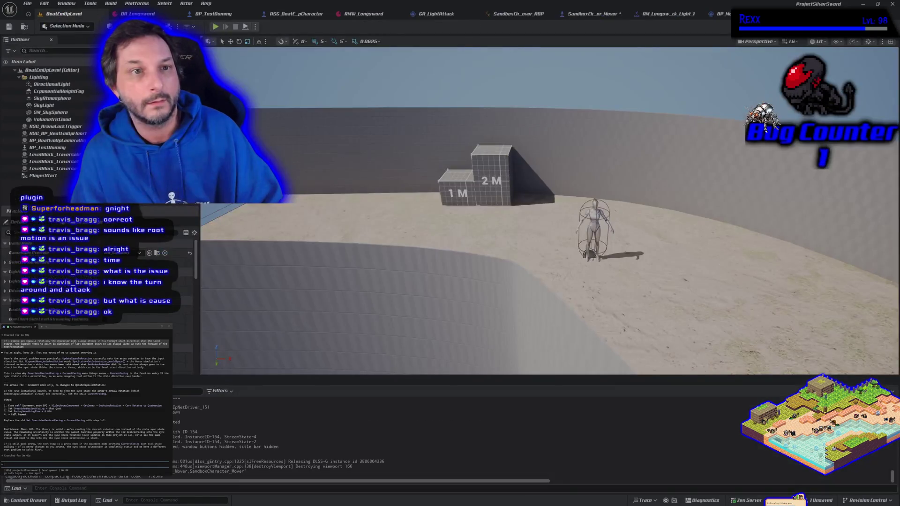
{"action": "left_click", "coordinate": [215, 26]}
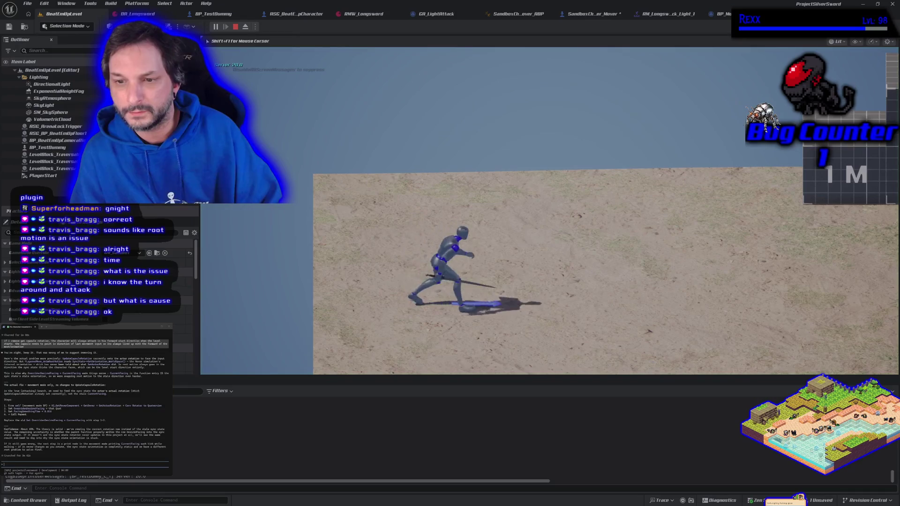
- Walk the character left, right and into the scene while swinging the sword, then stop play
{"action": "key", "text": "d"}
{"action": "key", "text": "a"}
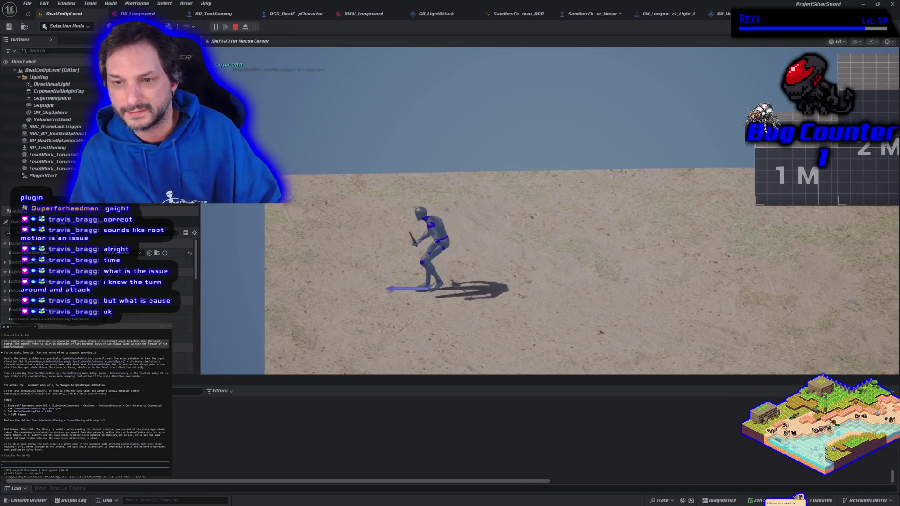
{"action": "key", "text": "d"}
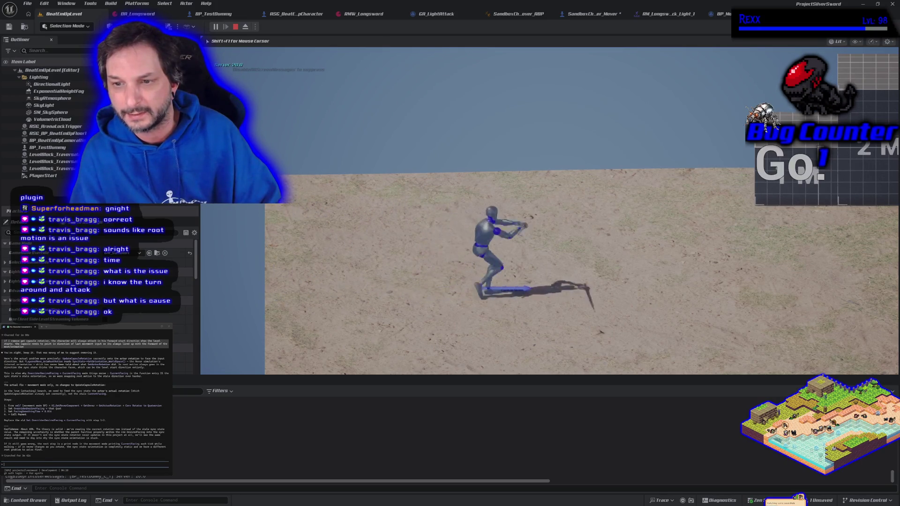
{"action": "key", "text": "w"}
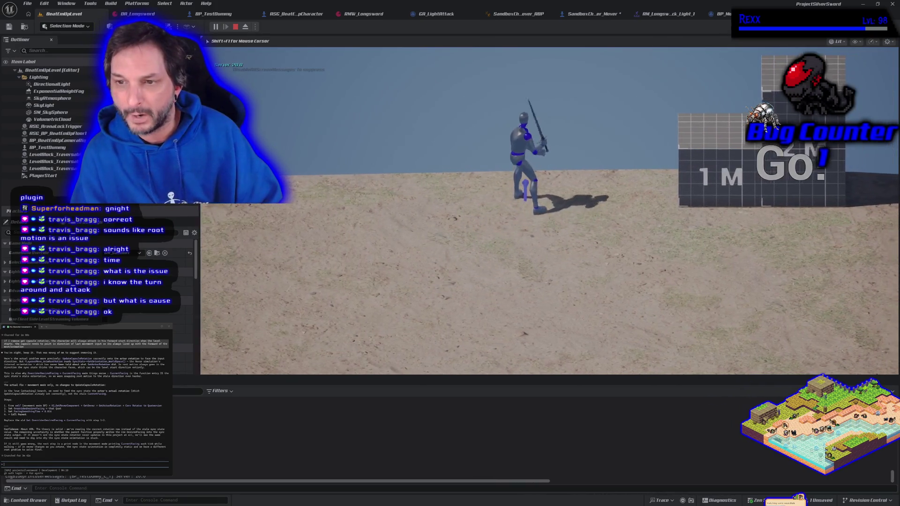
{"action": "key", "text": "a"}
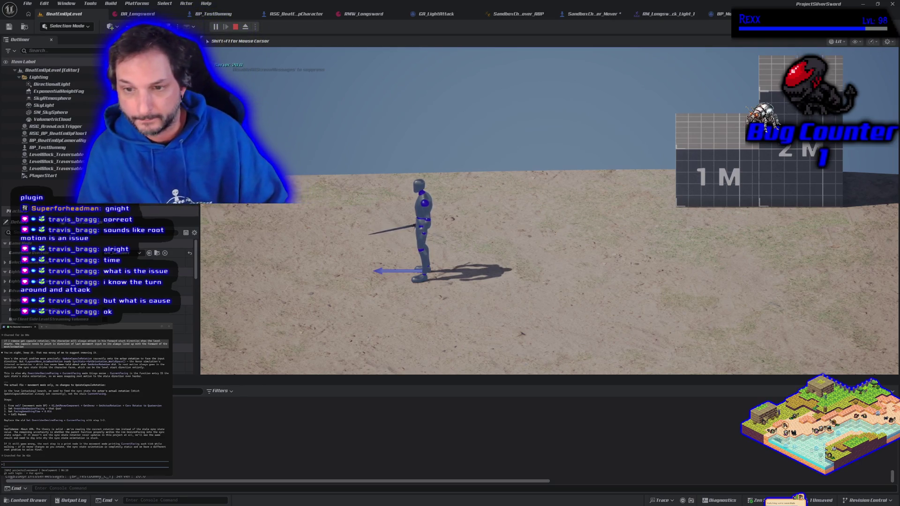
{"action": "key", "text": "d"}
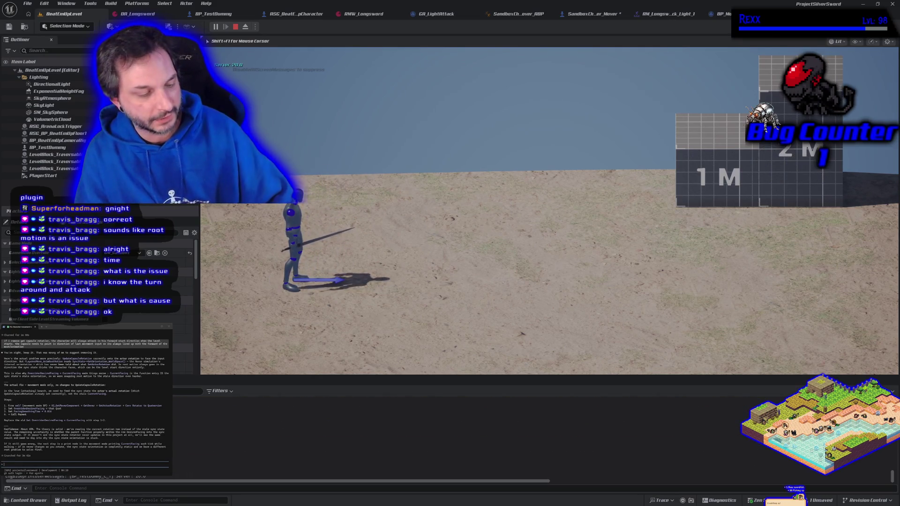
{"action": "key", "text": "Escape"}
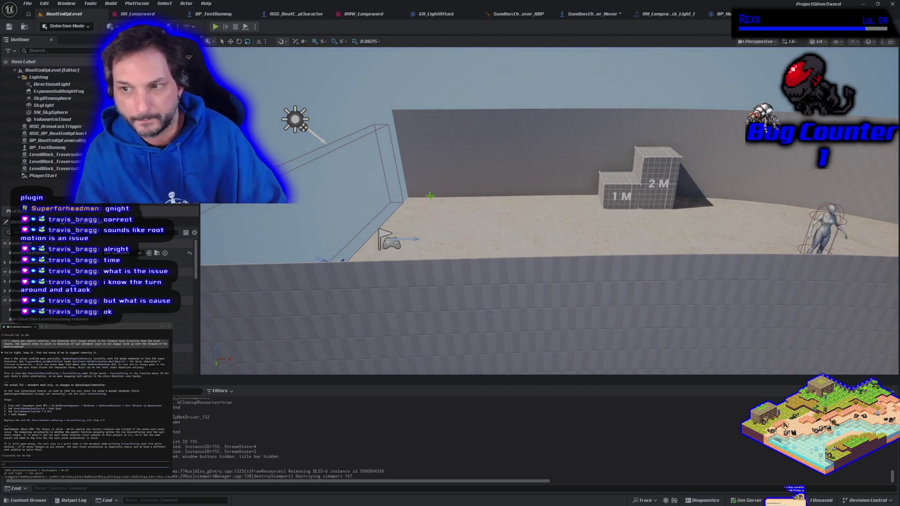
- Check the event graph, then start another play test running right and turning left
{"action": "left_click", "coordinate": [574, 14]}
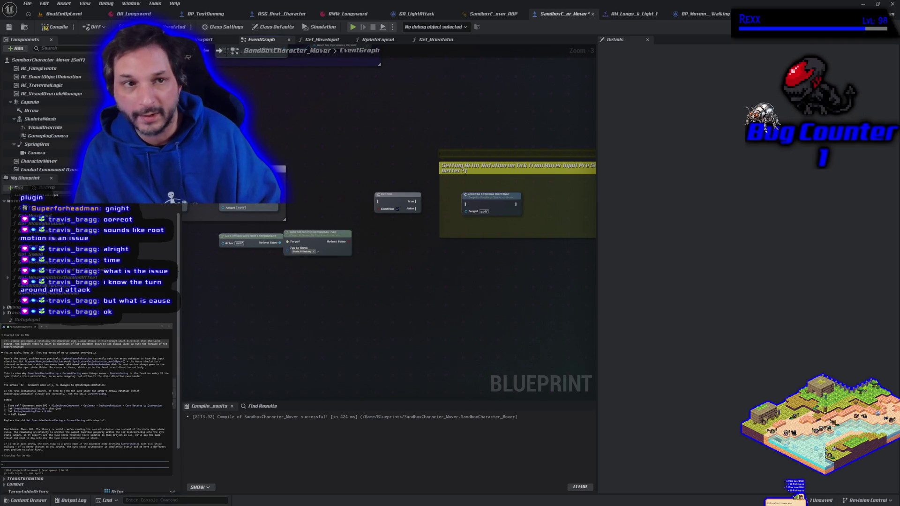
{"action": "left_click", "coordinate": [66, 15]}
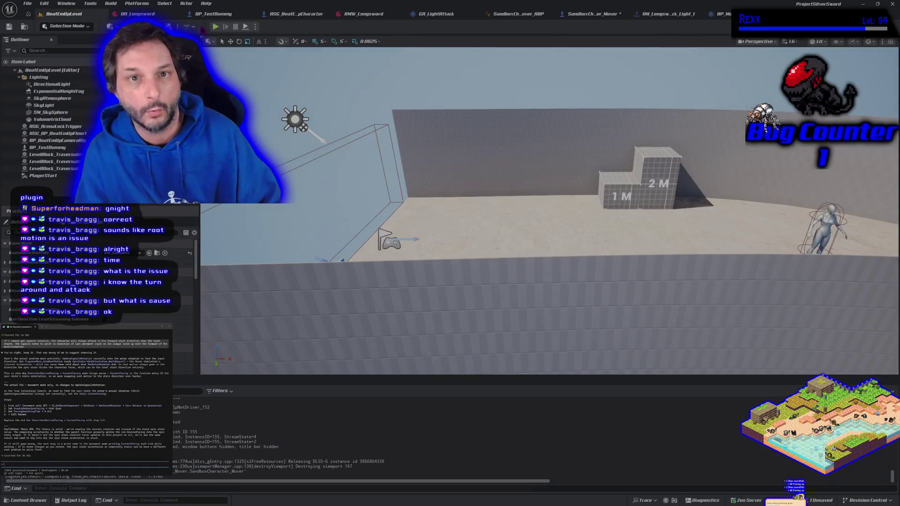
{"action": "left_click", "coordinate": [215, 27]}
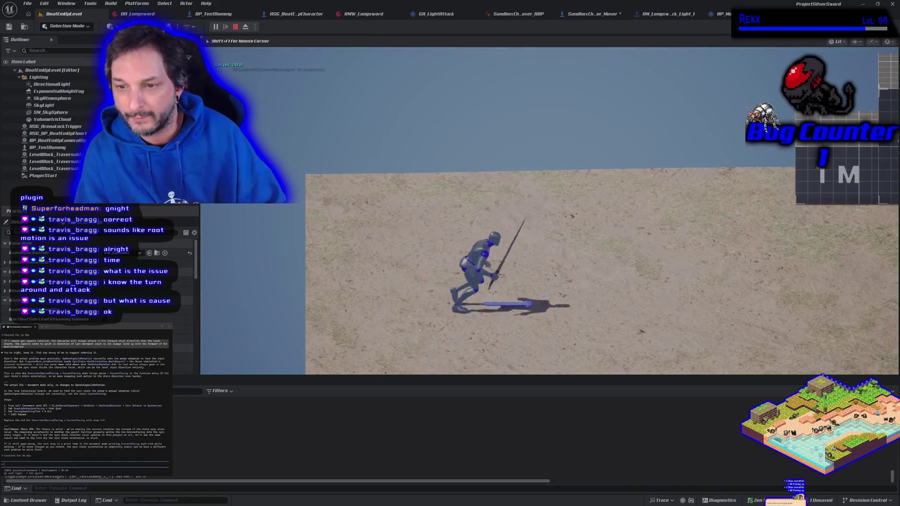
{"action": "key", "text": "d"}
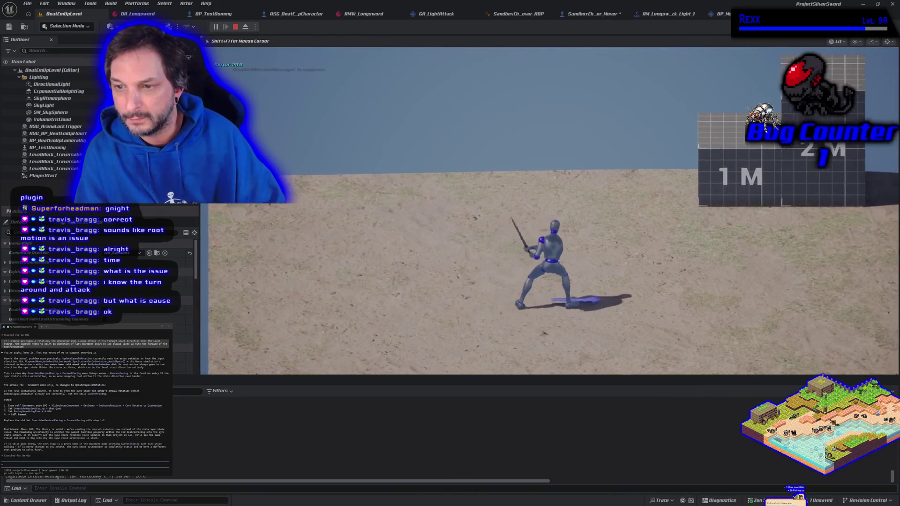
{"action": "key", "text": "a"}
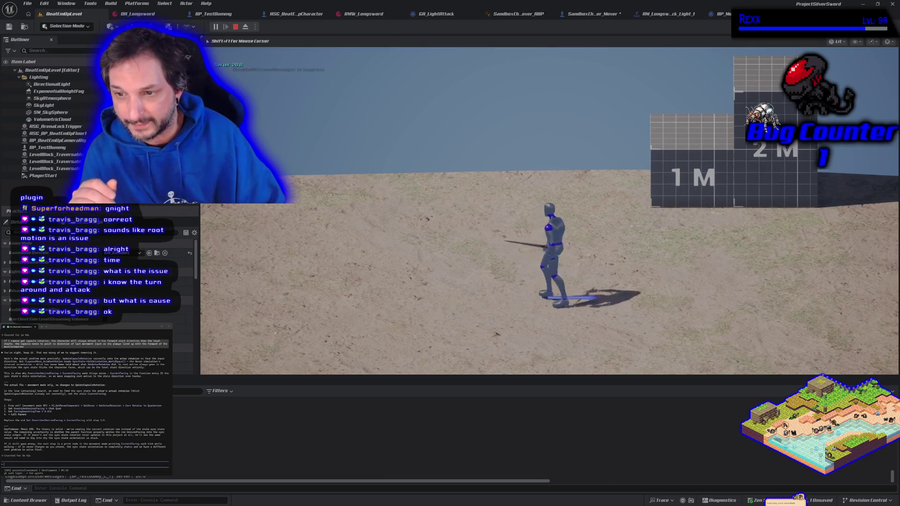
{"action": "key", "text": "a"}
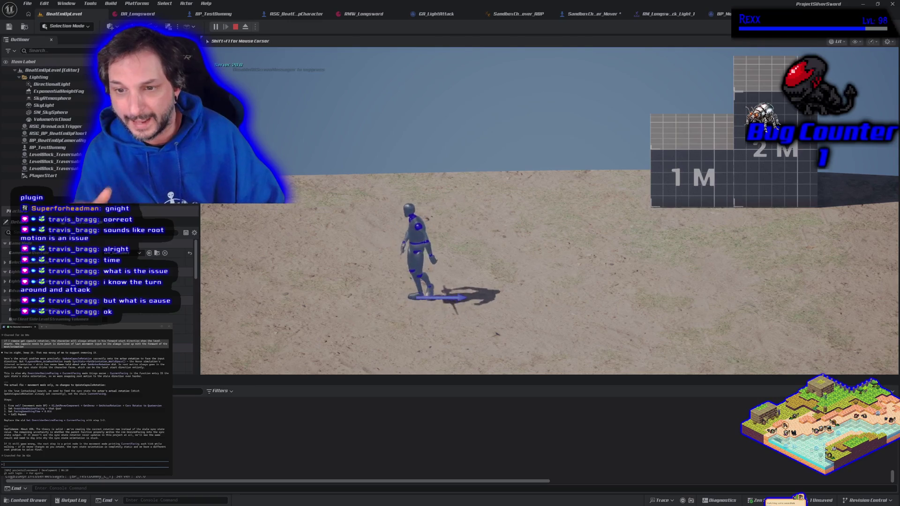
{"action": "key", "text": "a"}
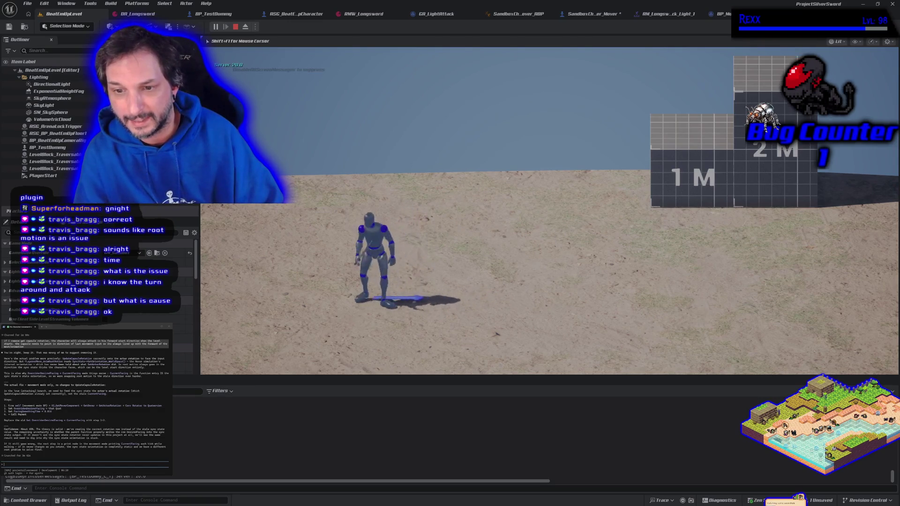
- Spin the character in place, walk toward and away from the camera, then stop play
{"action": "key", "text": "d"}
{"action": "key", "text": "a"}
{"action": "key", "text": "a"}
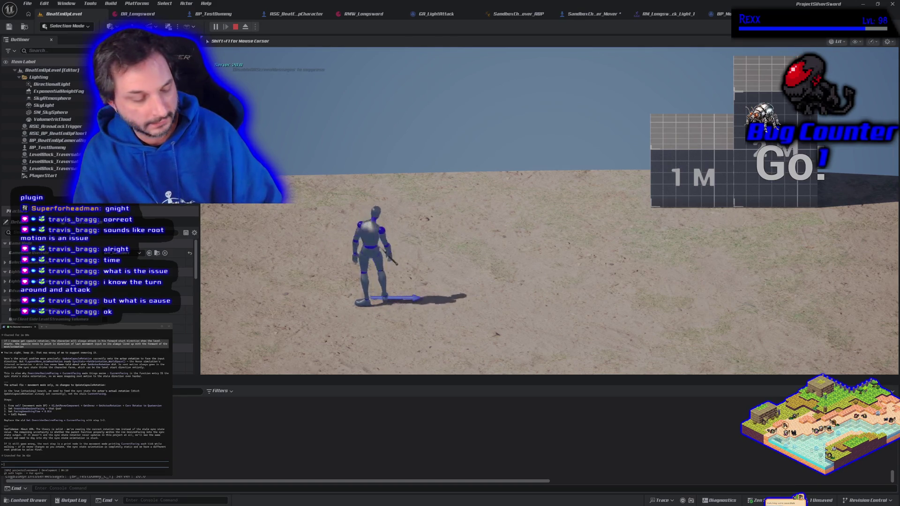
{"action": "key", "text": "a"}
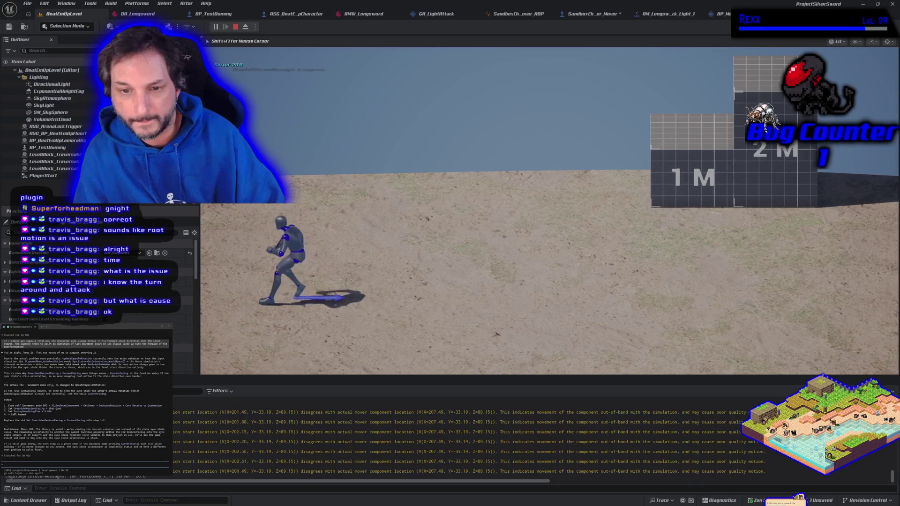
{"action": "key", "text": "d"}
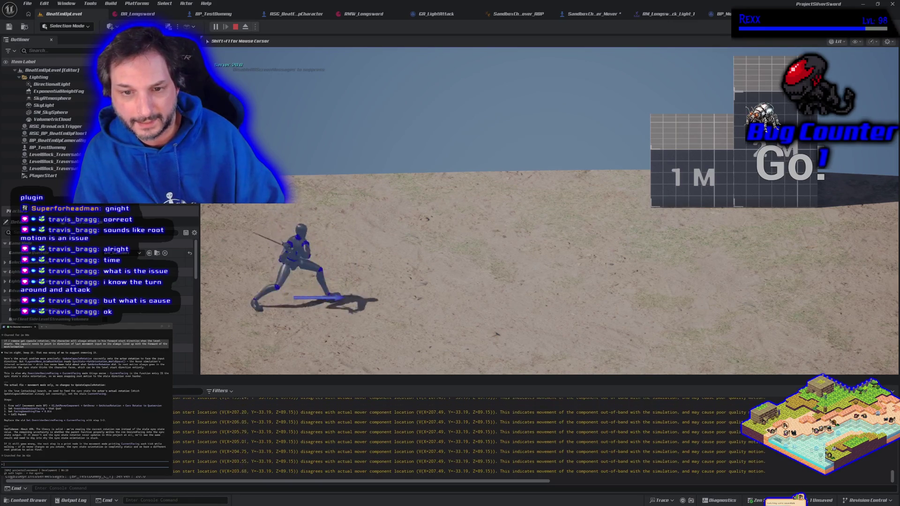
{"action": "key", "text": "s"}
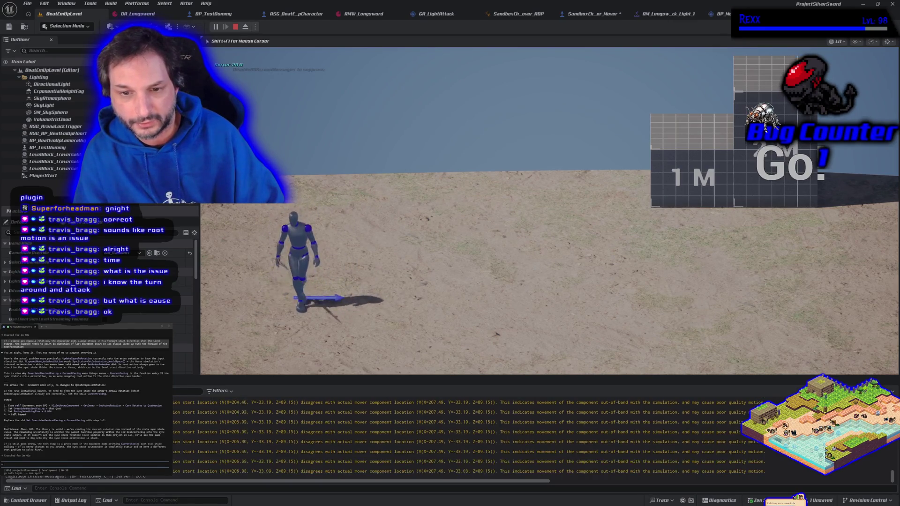
{"action": "key", "text": "w"}
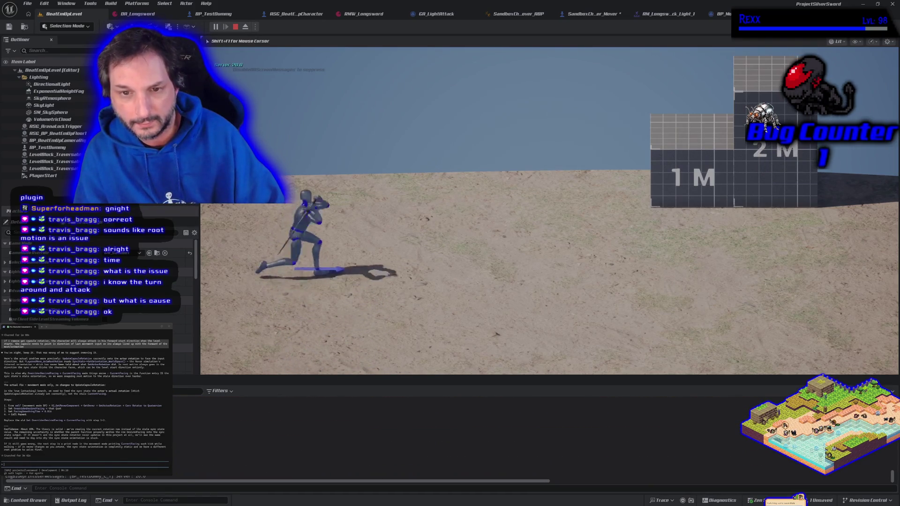
{"action": "key", "text": "Escape"}
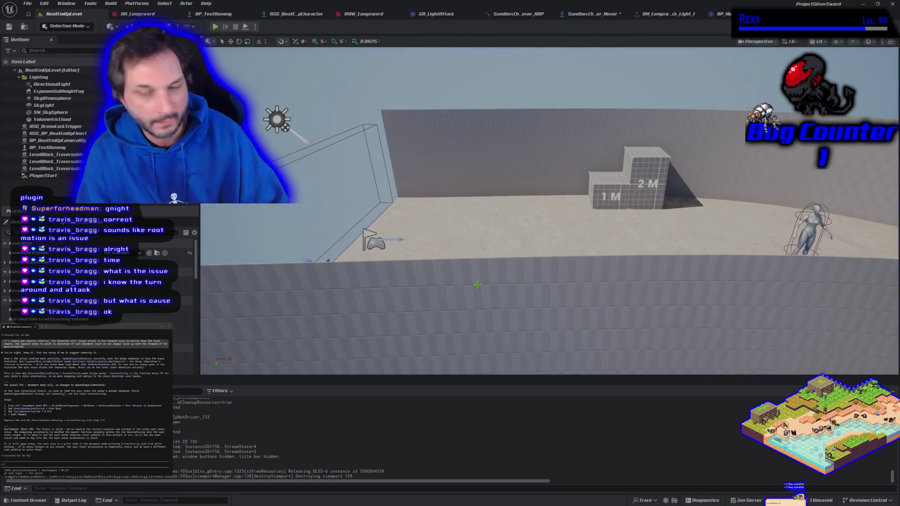
- Find the Update Capsule Rotation call in the SandboxCharacter_Mover event graph and open its function graph
{"action": "left_click", "coordinate": [597, 16]}
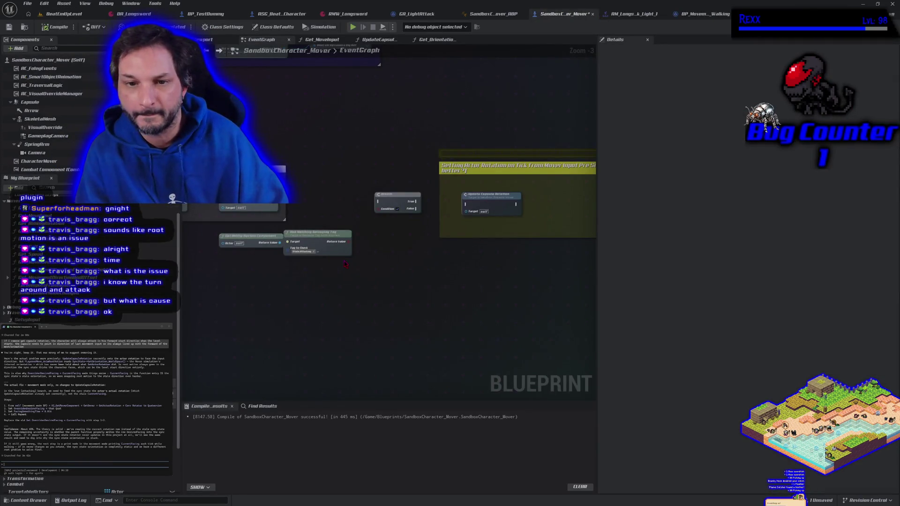
{"action": "scroll", "coordinate": [326, 227], "scroll_direction": "up", "scroll_amount": 3}
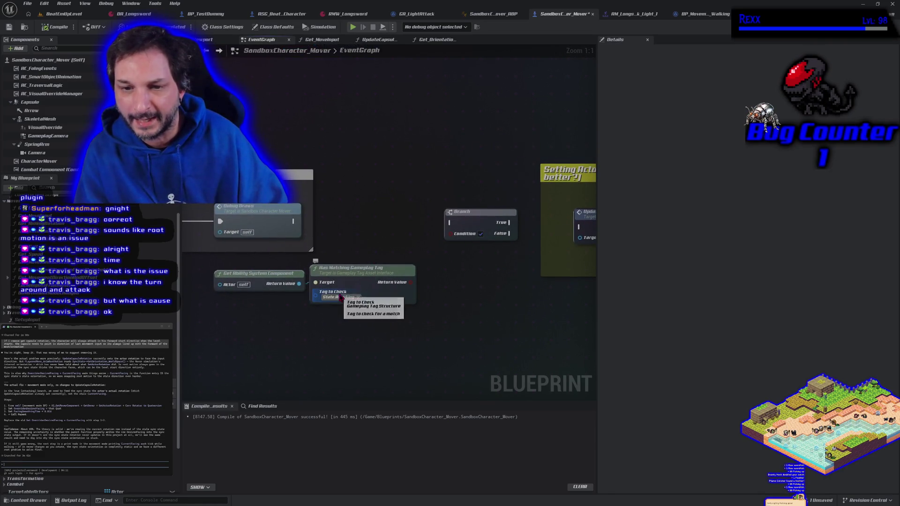
{"action": "left_click_drag", "start_coordinate": [380, 257], "coordinate": [309, 255]}
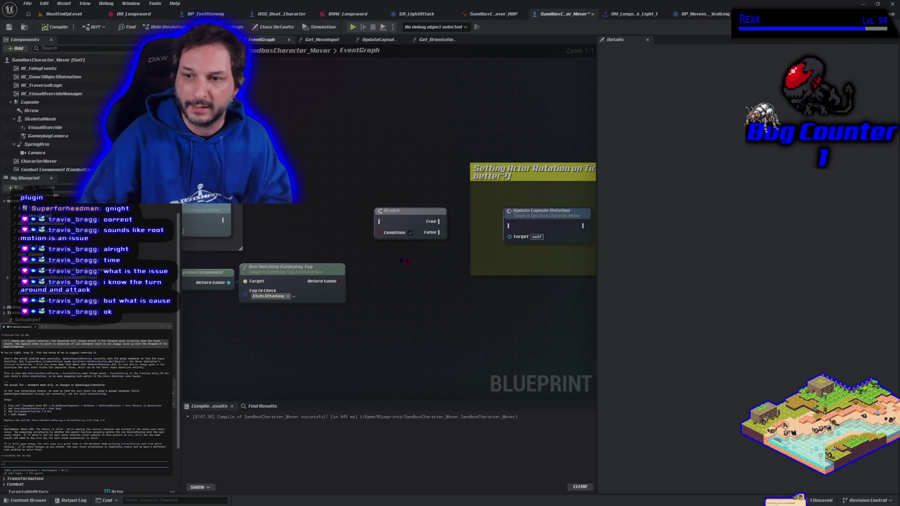
{"action": "left_click", "coordinate": [536, 223]}
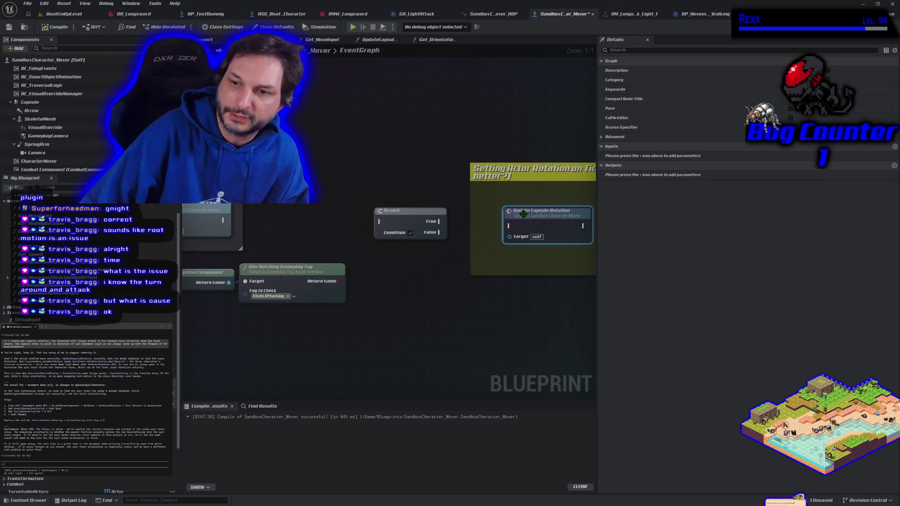
{"action": "double_click", "coordinate": [523, 213]}
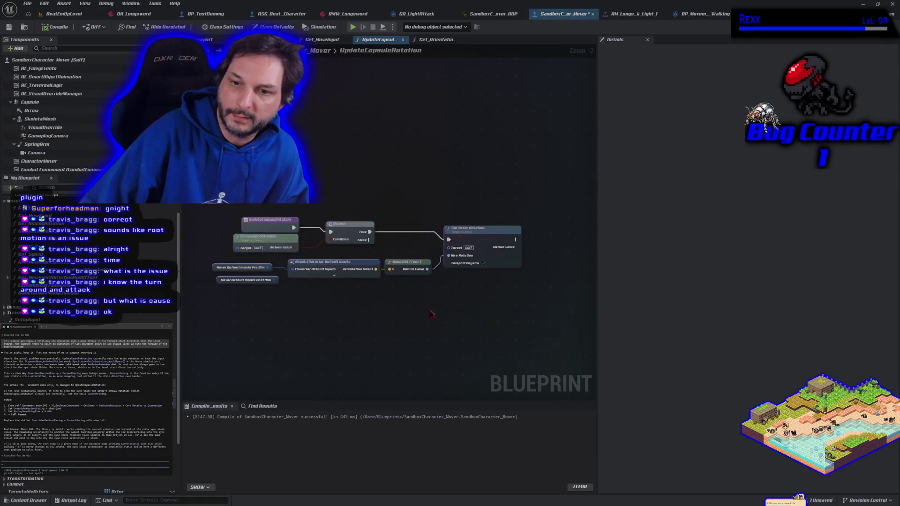
- Add a Get Last Movement Input Vector node feeding Make Rot From X, then launch a play test
{"action": "scroll", "coordinate": [406, 320], "scroll_direction": "up", "scroll_amount": 2}
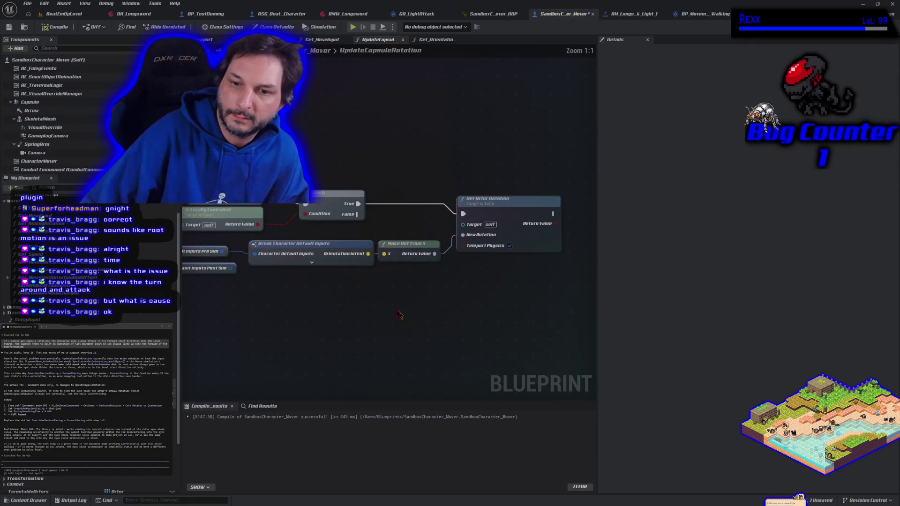
{"action": "right_click", "coordinate": [293, 292]}
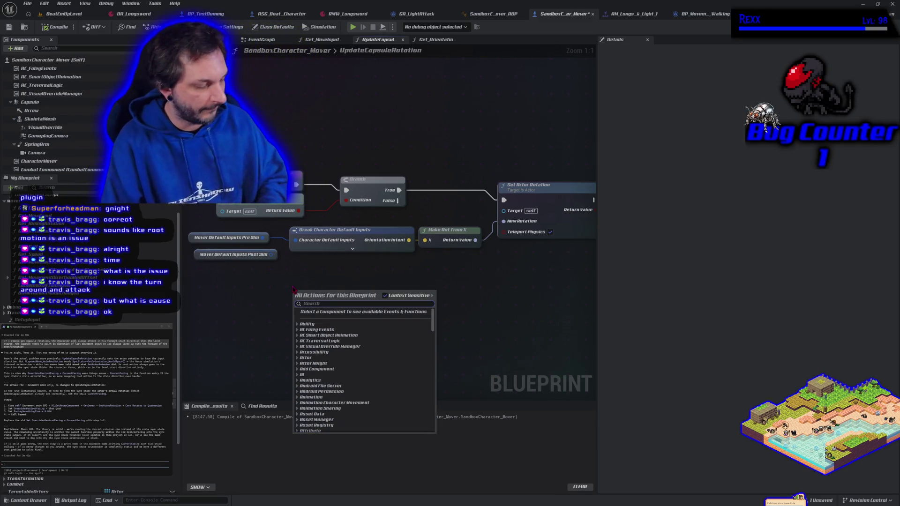
{"action": "type", "text": "las"}
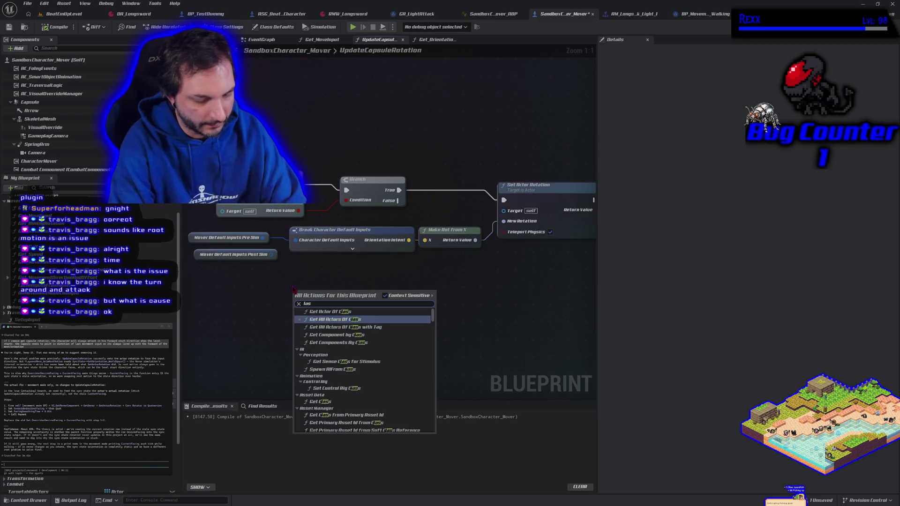
{"action": "type", "text": "t movement"}
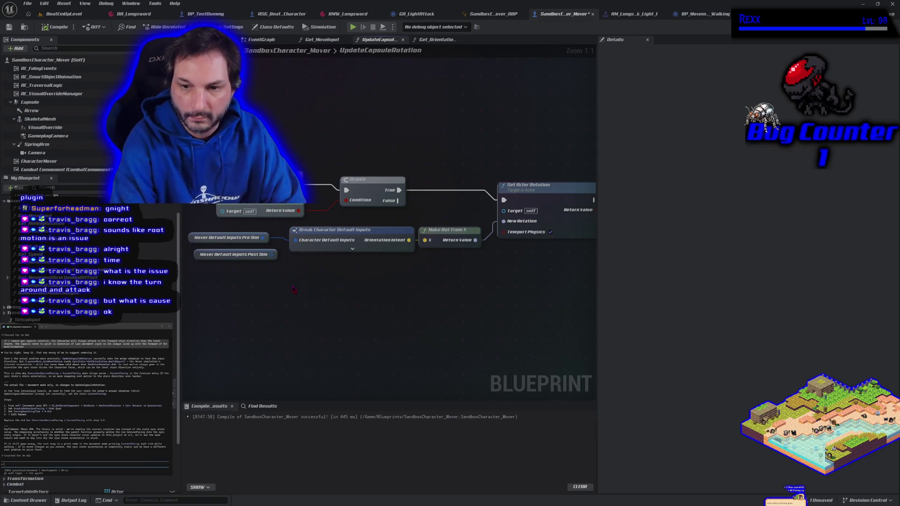
{"action": "left_click", "coordinate": [302, 341]}
{"action": "left_click_drag", "start_coordinate": [347, 297], "coordinate": [352, 280]}
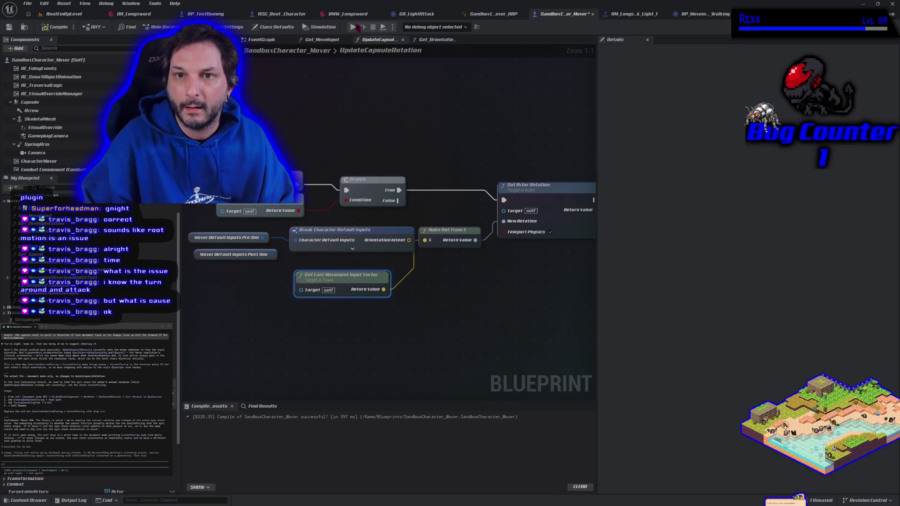
{"action": "left_click", "coordinate": [352, 26]}
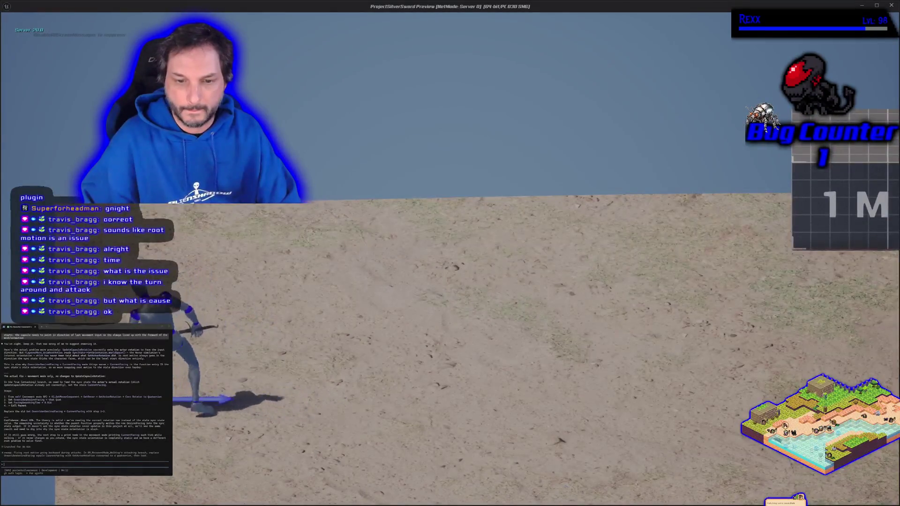
- Walk the character forward and back to check facing, stop play, and select Break Character Default Inputs
{"action": "key", "text": "w"}
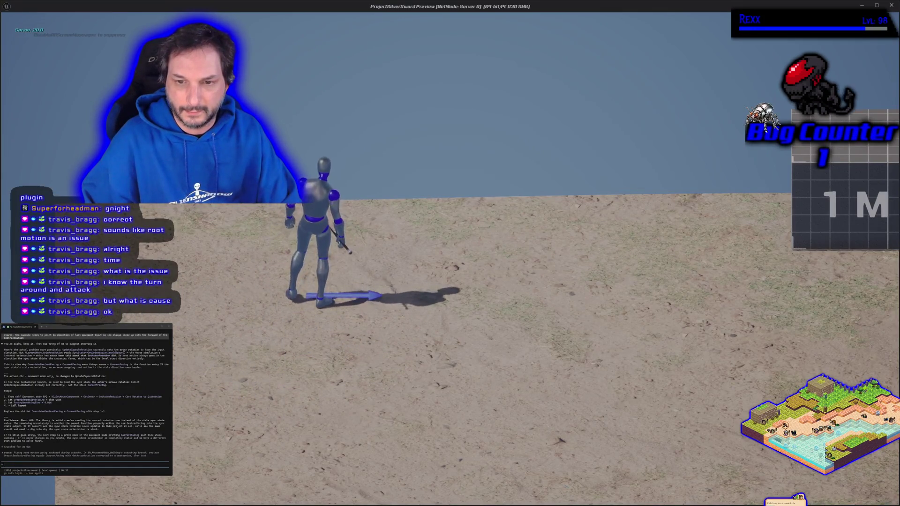
{"action": "key", "text": "s"}
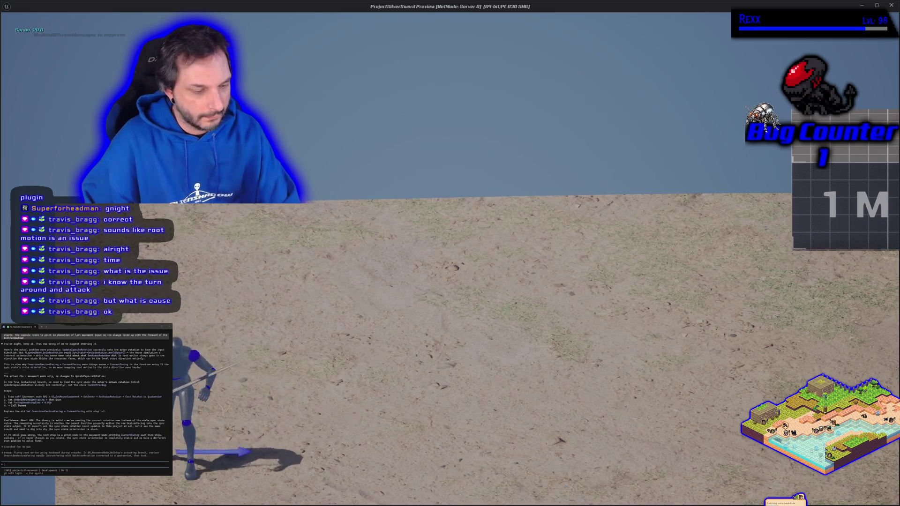
{"action": "key", "text": "Escape"}
{"action": "left_click", "coordinate": [364, 232]}
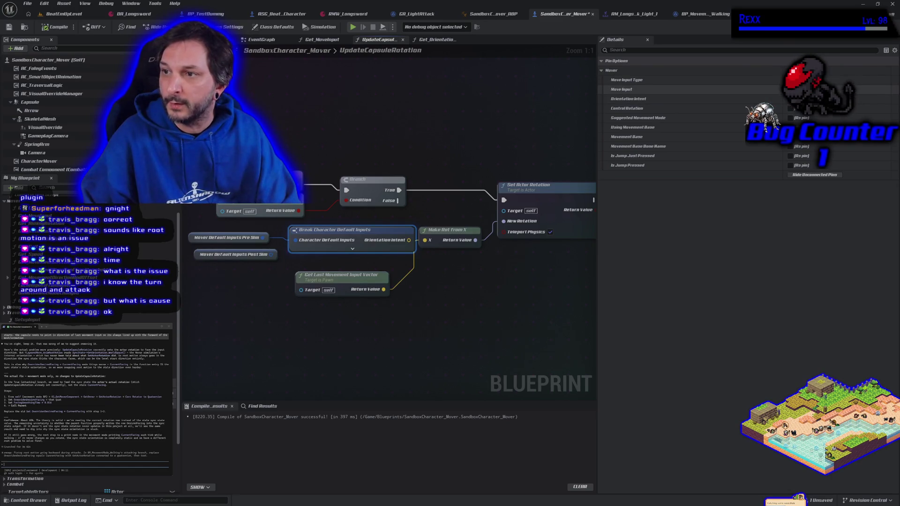
- Enable the Move Input pin on Break Character Default Inputs, tidy the nodes, and return to BeatEmUpLevel
{"action": "left_click", "coordinate": [790, 89]}
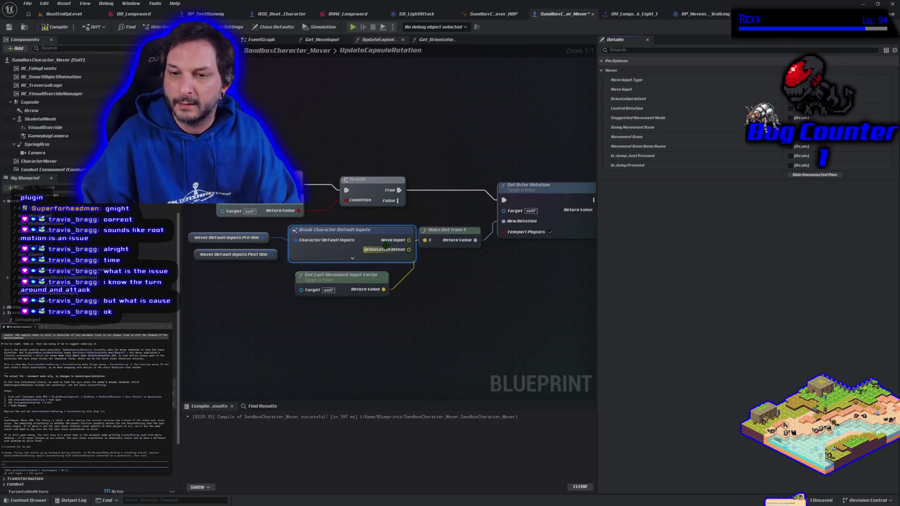
{"action": "left_click_drag", "start_coordinate": [446, 233], "coordinate": [449, 235]}
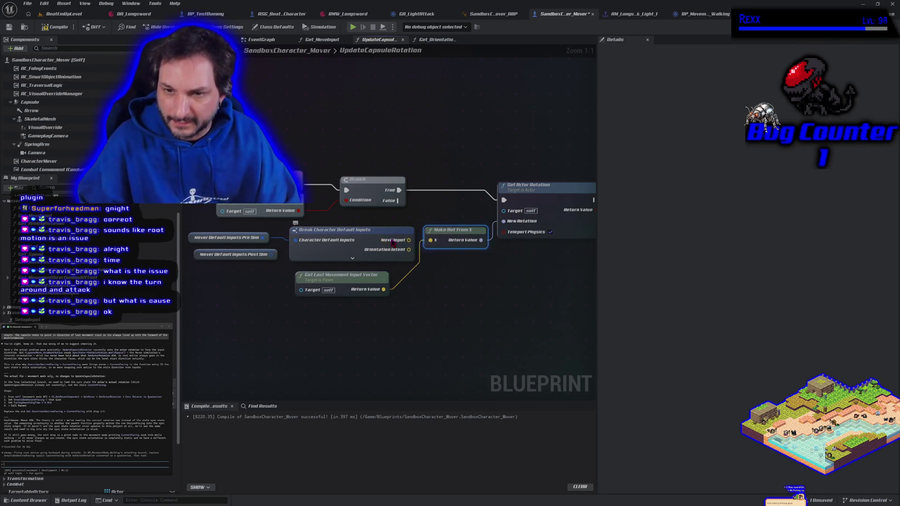
{"action": "left_click", "coordinate": [392, 242]}
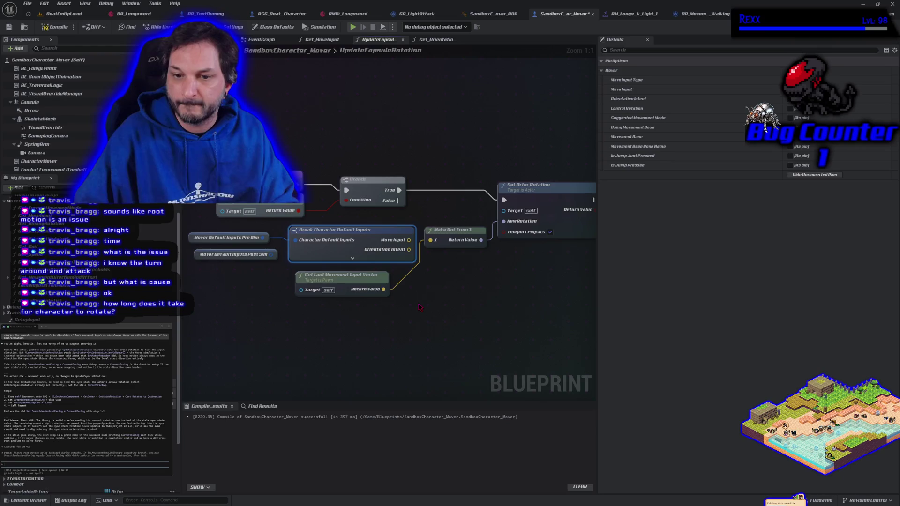
{"action": "left_click_drag", "start_coordinate": [420, 307], "coordinate": [382, 297]}
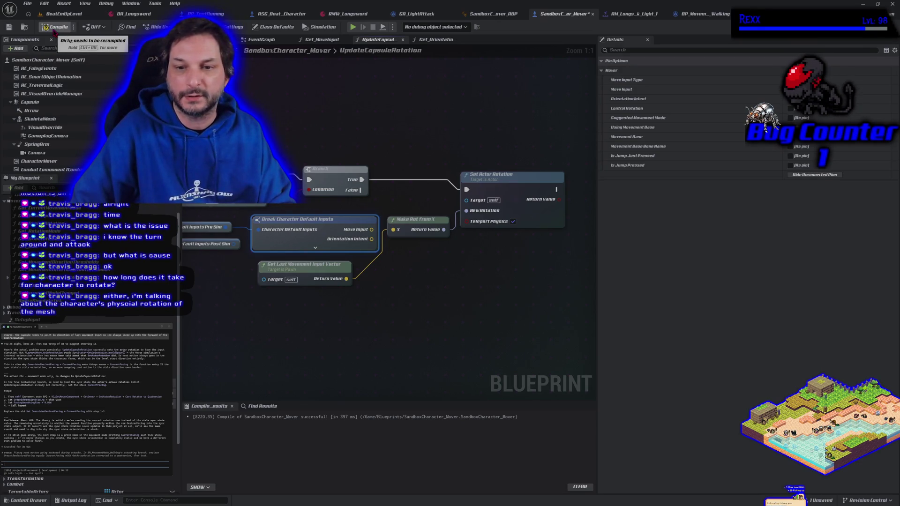
{"action": "left_click", "coordinate": [67, 16]}
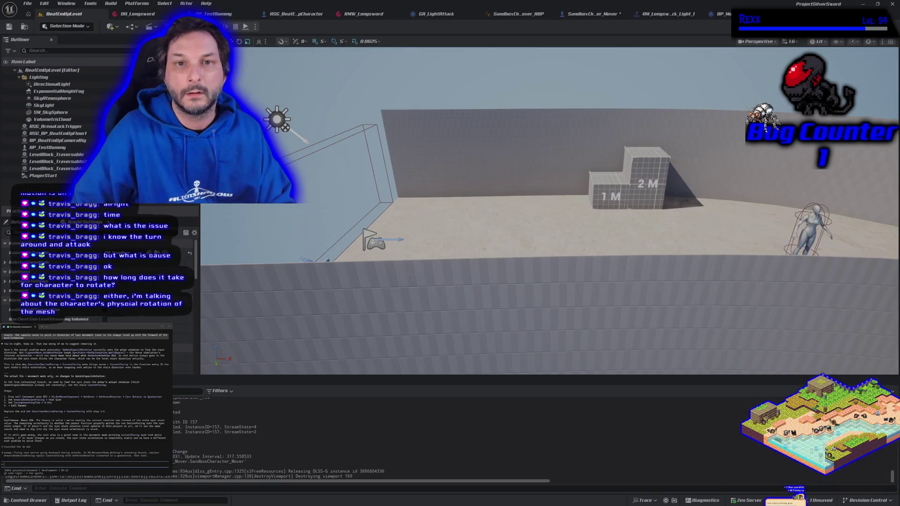
- Run a brief play test, then wire Orientation Intent into Make Rot From X's X pin
{"action": "key", "text": "alt+p"}
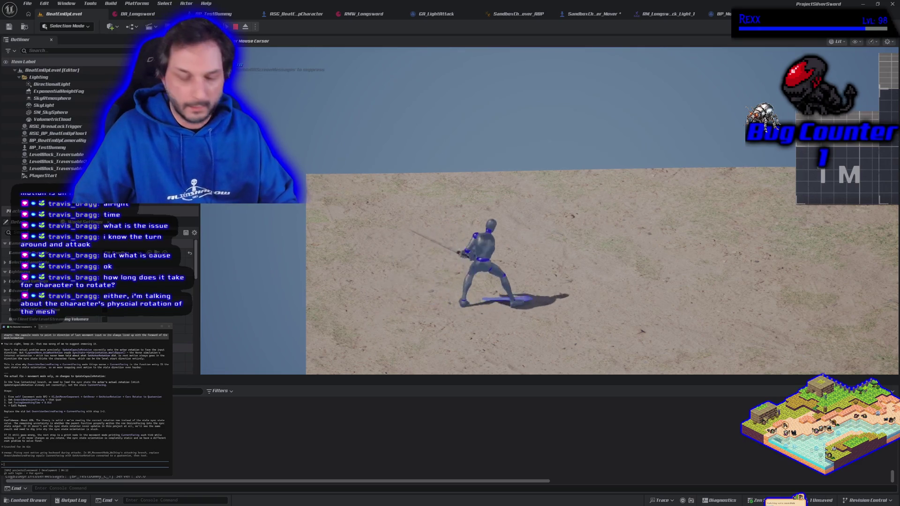
{"action": "key", "text": "Escape"}
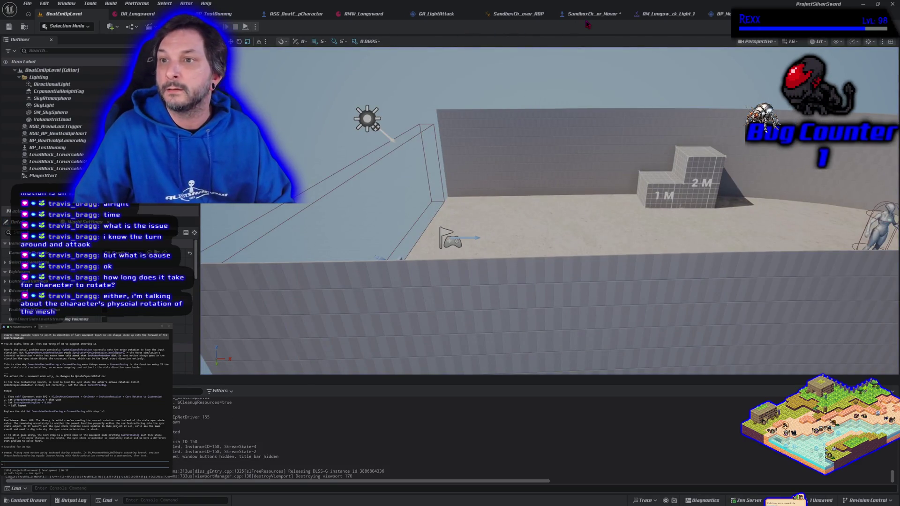
{"action": "left_click", "coordinate": [589, 15]}
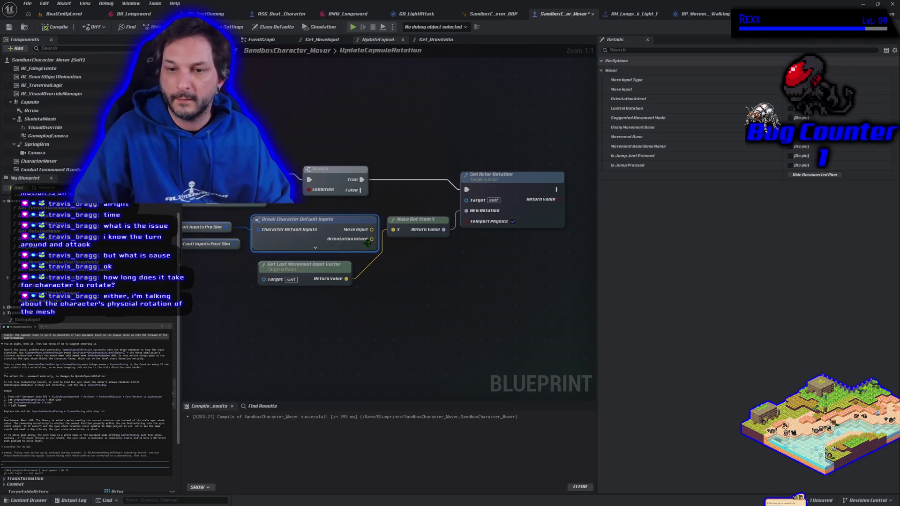
{"action": "left_click_drag", "start_coordinate": [376, 243], "coordinate": [394, 234]}
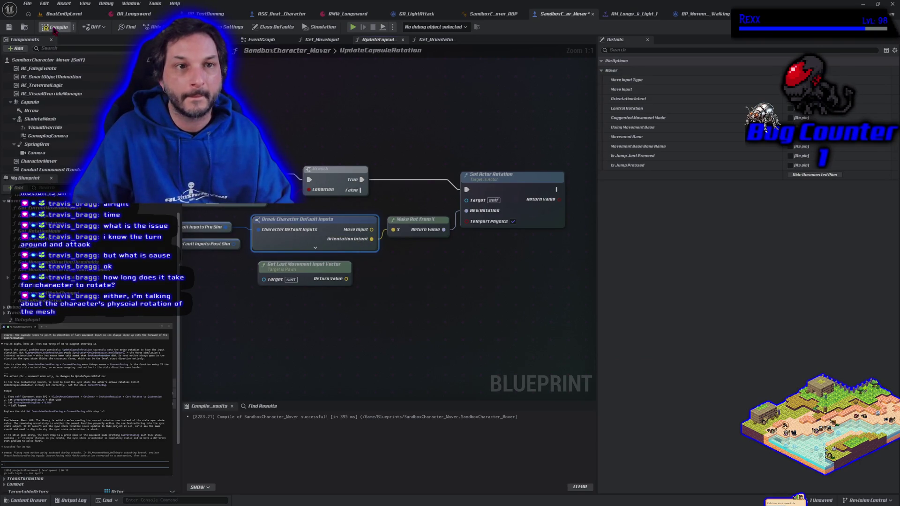
- Run another quick play test in BeatEmUpLevel, then return to the SandboxCharacter_Mover graph
{"action": "left_click", "coordinate": [61, 14]}
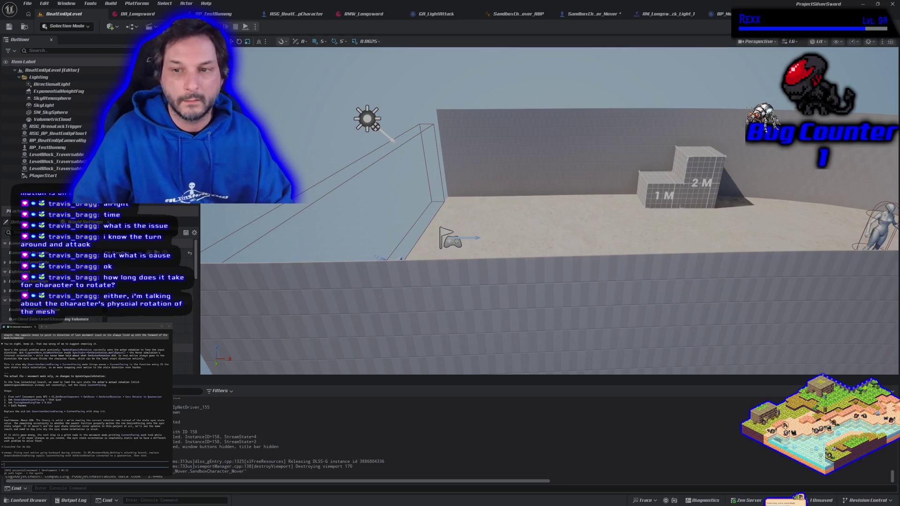
{"action": "key", "text": "alt+p"}
{"action": "key", "text": "Escape"}
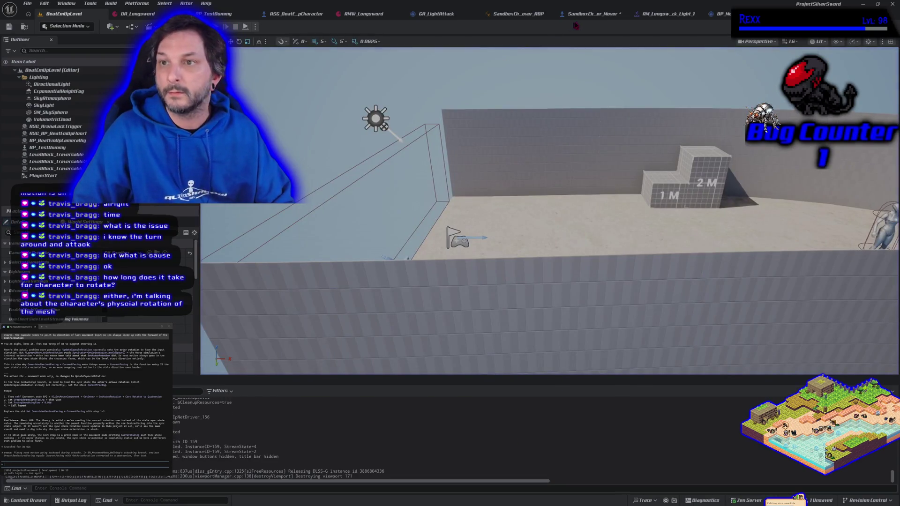
{"action": "left_click", "coordinate": [586, 14]}
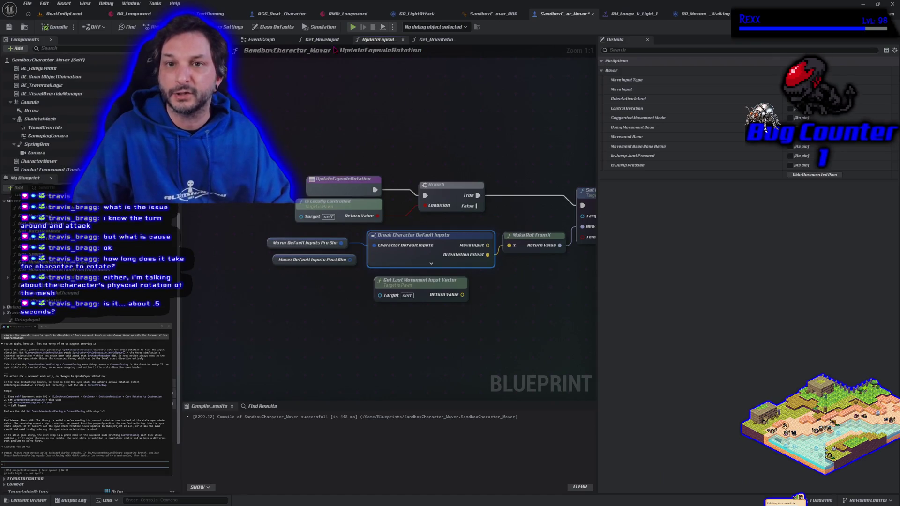
- Review the Get_OrientationIntent and Get_MoveInput functions, then return to the EventGraph
{"action": "left_click", "coordinate": [438, 41]}
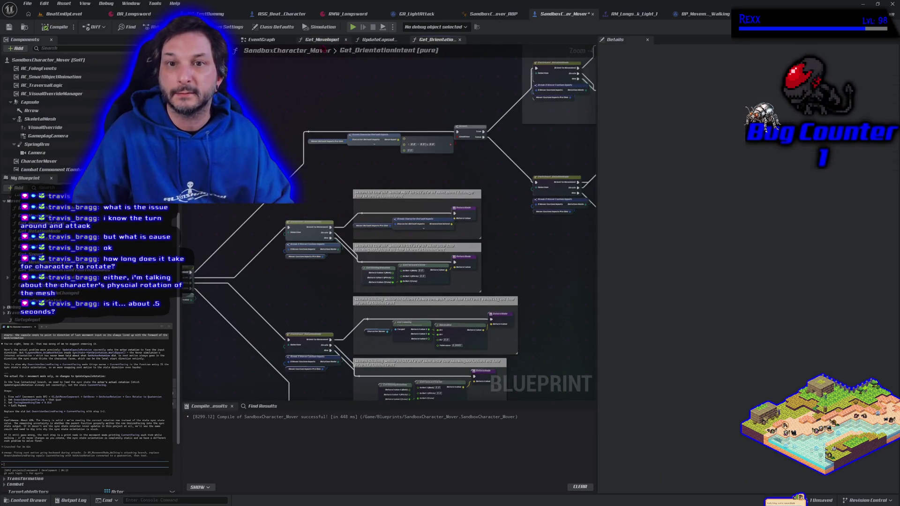
{"action": "left_click", "coordinate": [320, 42]}
{"action": "left_click", "coordinate": [266, 45]}
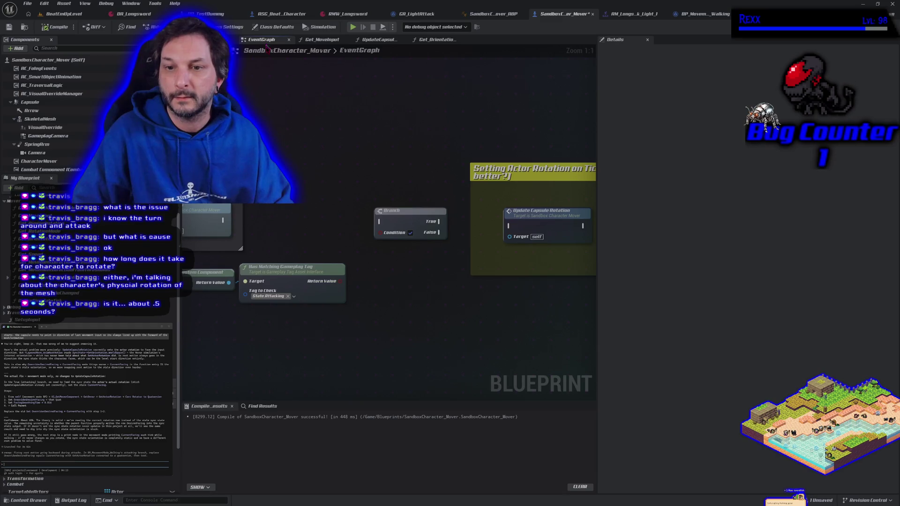
- Connect the Branch's True output to Update Capsule Rotation and start a play test with Alt+P
{"action": "scroll", "coordinate": [309, 169], "scroll_direction": "down", "scroll_amount": 1}
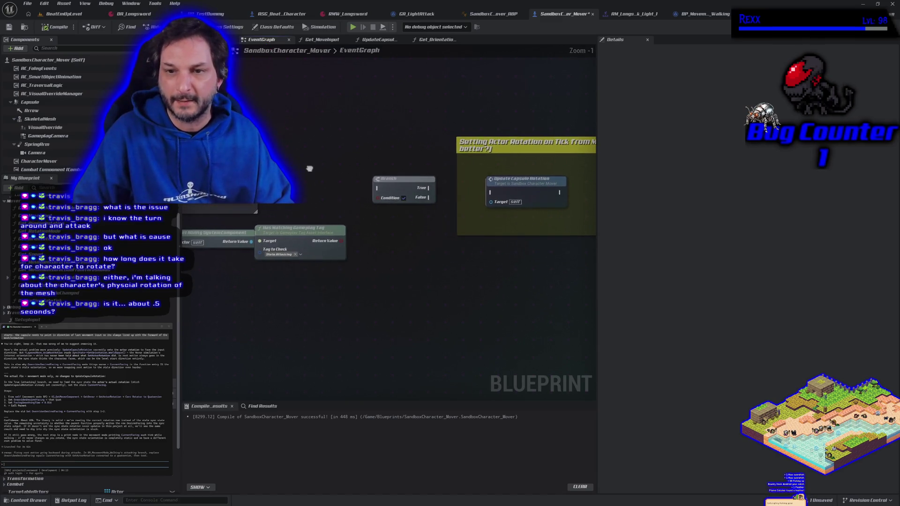
{"action": "left_click_drag", "start_coordinate": [428, 187], "coordinate": [474, 200]}
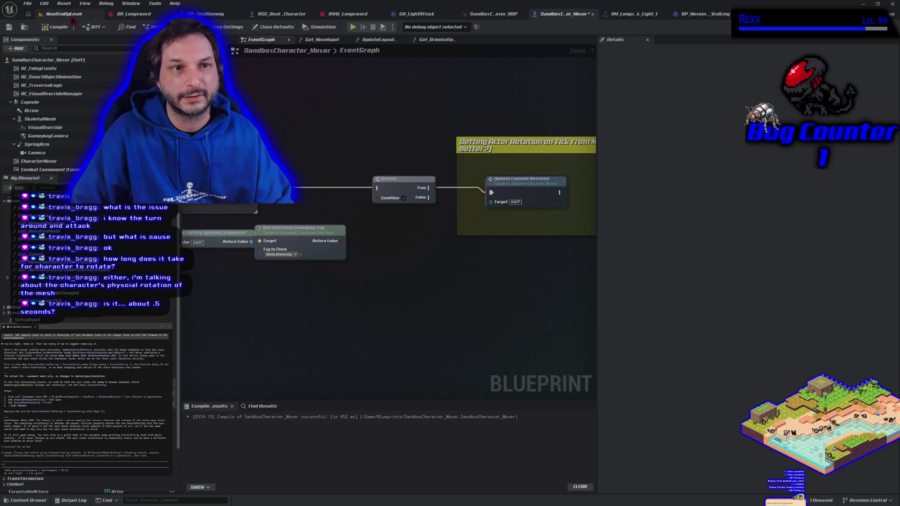
{"action": "key", "text": "alt+p"}
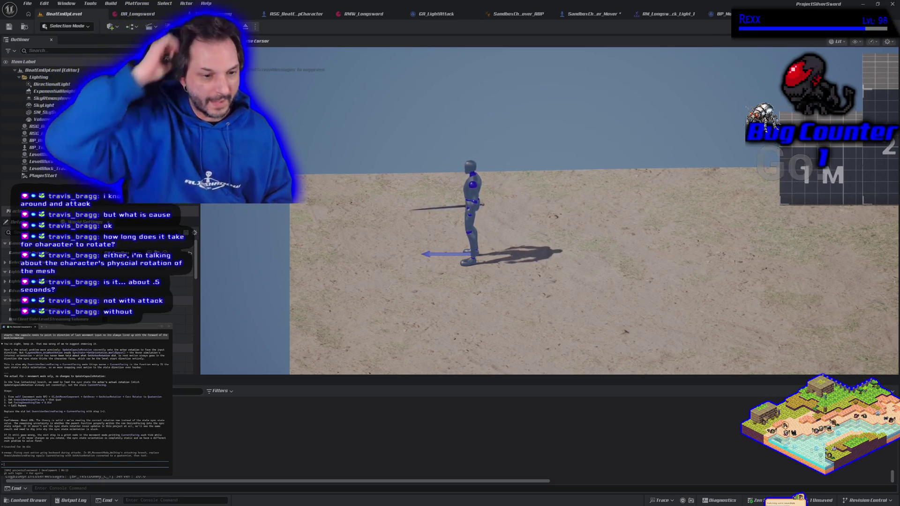
- Walk the character right and then left in play, then stop the session
{"action": "key", "text": "d"}
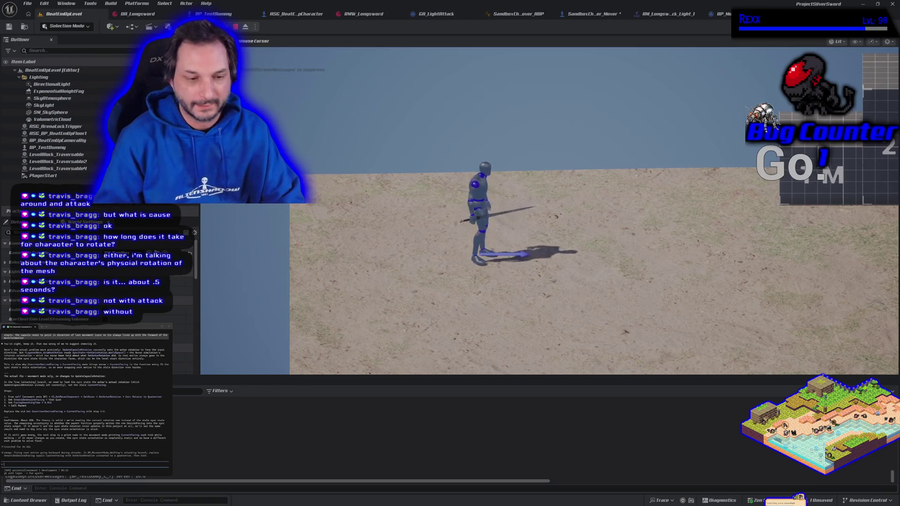
{"action": "key", "text": "a"}
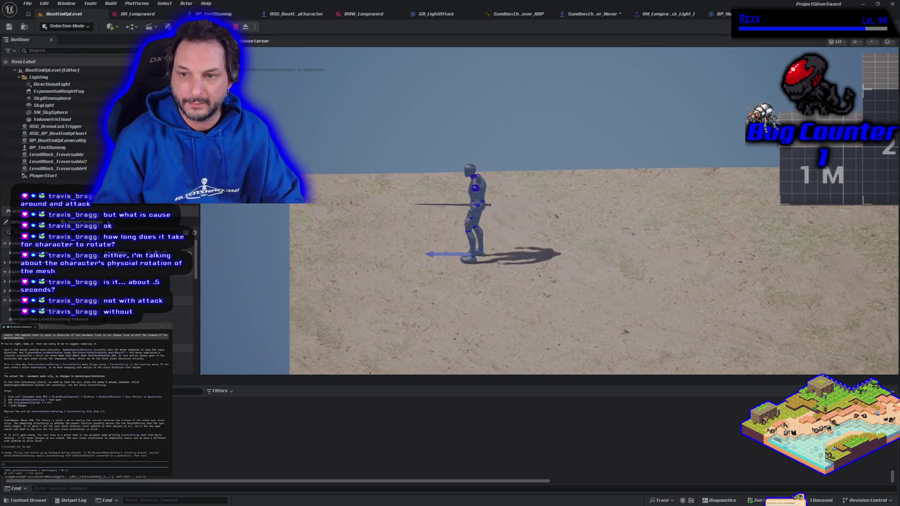
{"action": "key", "text": "Escape"}
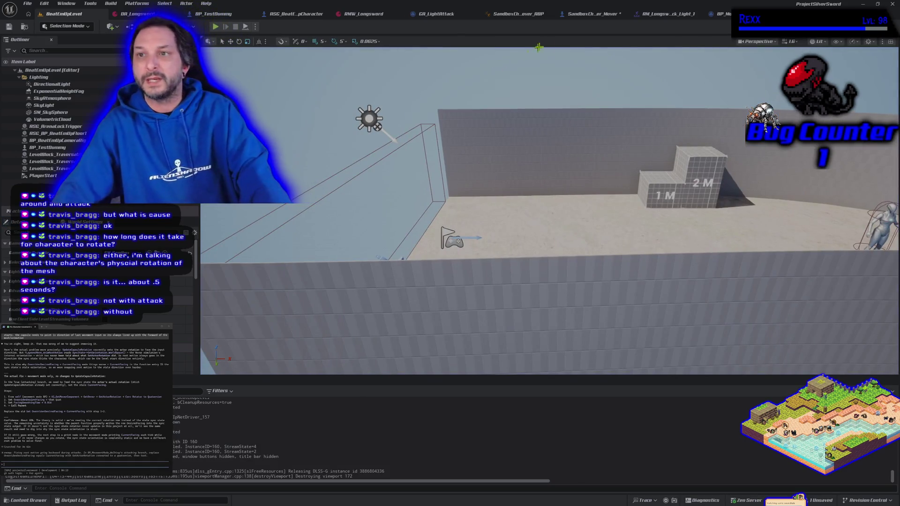
- Review SandboxCharacter_Mover's actor rotation on tick logic, then bring up the Generate Simple Walk Move graph
{"action": "left_click", "coordinate": [591, 14]}
{"action": "scroll", "coordinate": [515, 112], "scroll_direction": "down", "scroll_amount": 1}
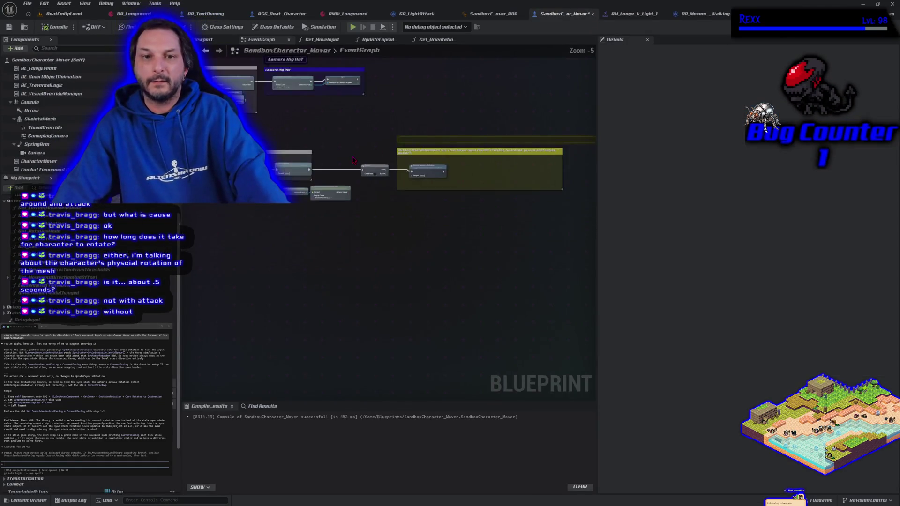
{"action": "mouse_move", "coordinate": [324, 161]}
{"action": "left_mouse_down"}
{"action": "mouse_move", "coordinate": [424, 345]}
{"action": "mouse_move", "coordinate": [356, 229]}
{"action": "mouse_move", "coordinate": [339, 233]}
{"action": "left_mouse_up"}
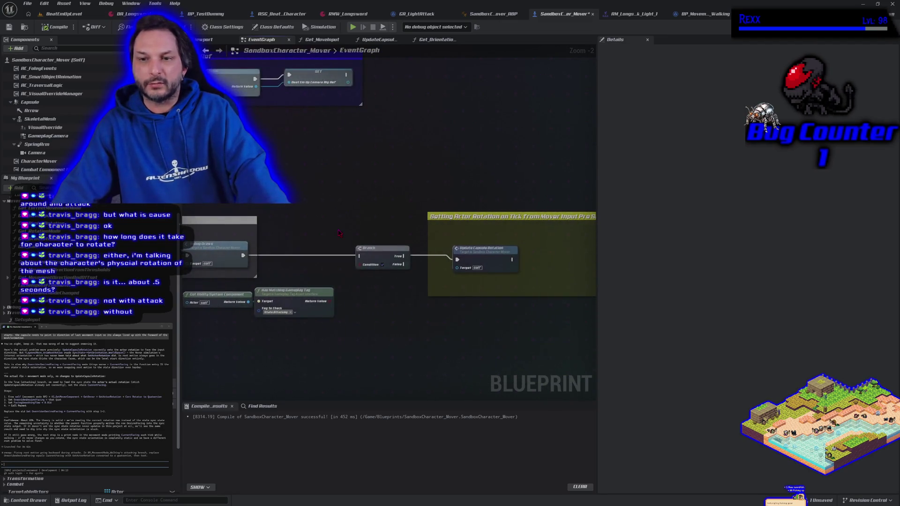
{"action": "left_click", "coordinate": [710, 18]}
- Pan through the walk move graph's acceleration, deceleration, rotation and Facing Smoothing Time sections
{"action": "mouse_move", "coordinate": [377, 271]}
{"action": "left_mouse_down"}
{"action": "mouse_move", "coordinate": [310, 212]}
{"action": "mouse_move", "coordinate": [332, 56]}
{"action": "left_mouse_up"}
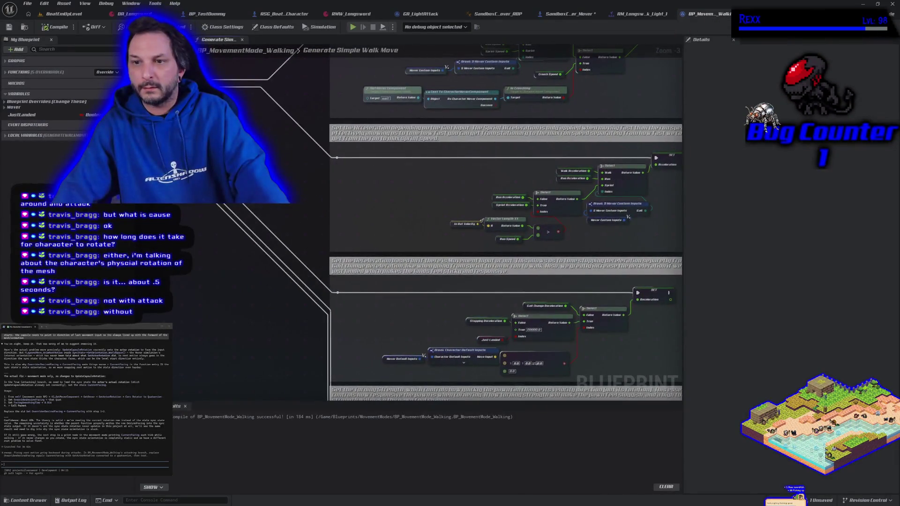
{"action": "left_click_drag", "start_coordinate": [349, 375], "coordinate": [349, 203]}
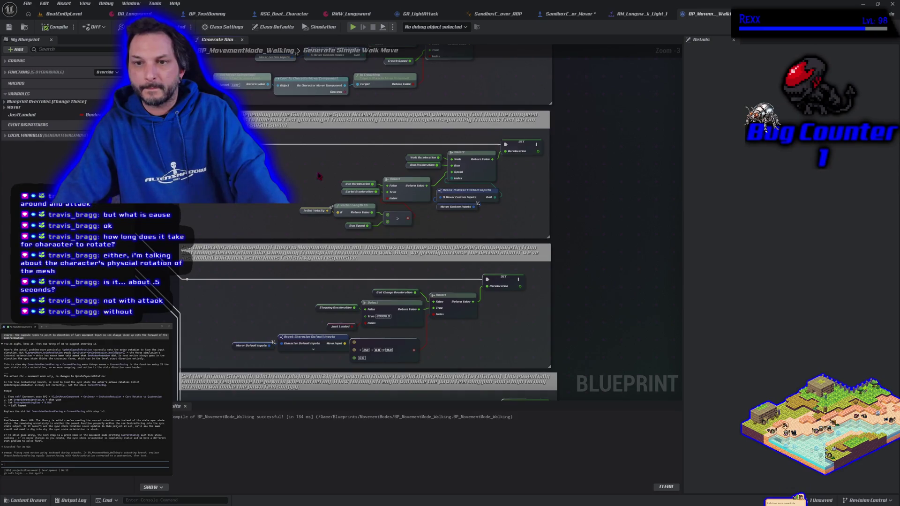
{"action": "left_click_drag", "start_coordinate": [318, 176], "coordinate": [323, 253]}
{"action": "scroll", "coordinate": [324, 252], "scroll_direction": "up", "scroll_amount": 3}
{"action": "left_click_drag", "start_coordinate": [611, 233], "coordinate": [604, 277]}
{"action": "left_click_drag", "start_coordinate": [469, 356], "coordinate": [464, 202]}
{"action": "left_click_drag", "start_coordinate": [412, 399], "coordinate": [412, 256]}
{"action": "mouse_move", "coordinate": [371, 334]}
{"action": "left_mouse_down"}
{"action": "mouse_move", "coordinate": [337, 338]}
{"action": "mouse_move", "coordinate": [315, 251]}
{"action": "mouse_move", "coordinate": [342, 74]}
{"action": "mouse_move", "coordinate": [443, 194]}
{"action": "left_mouse_up"}
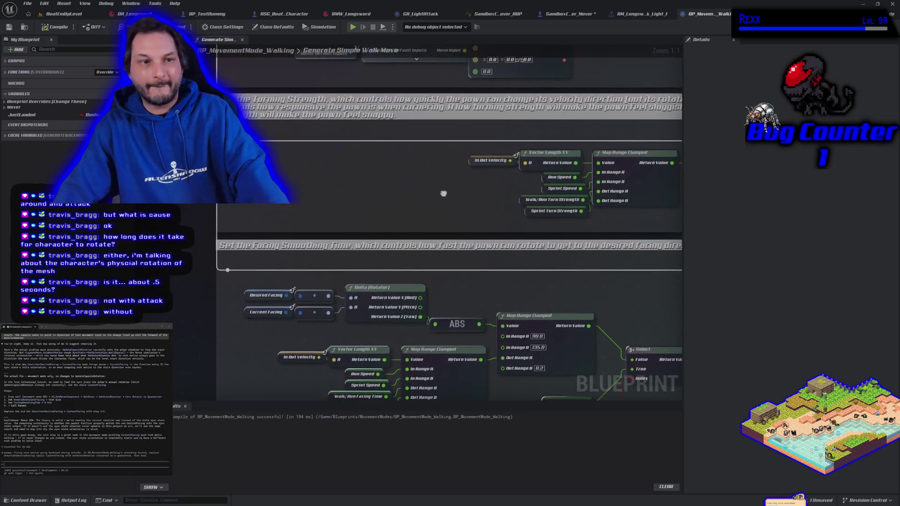
- Expand Mover > Walking Settings > Smooth Walking Settings and bring up Turning Strength's details and options
{"action": "left_click", "coordinate": [6, 108]}
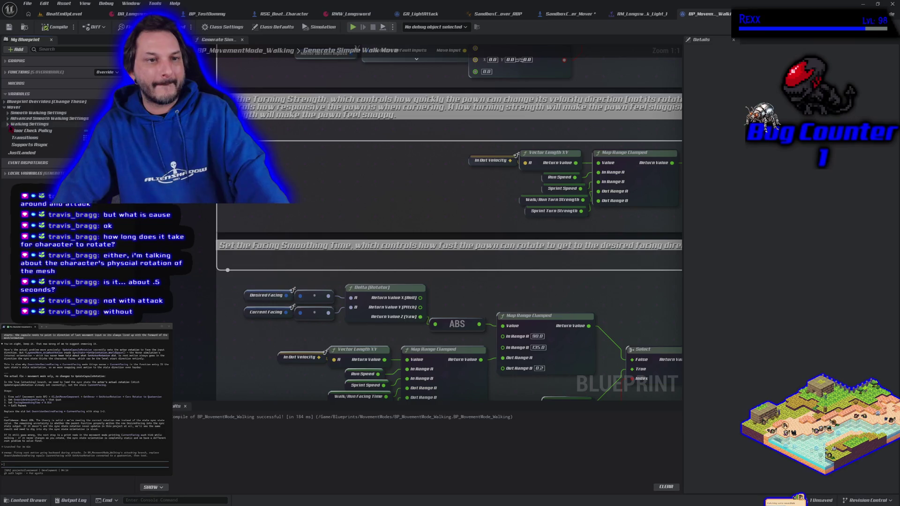
{"action": "left_click", "coordinate": [9, 125]}
{"action": "left_click", "coordinate": [8, 114]}
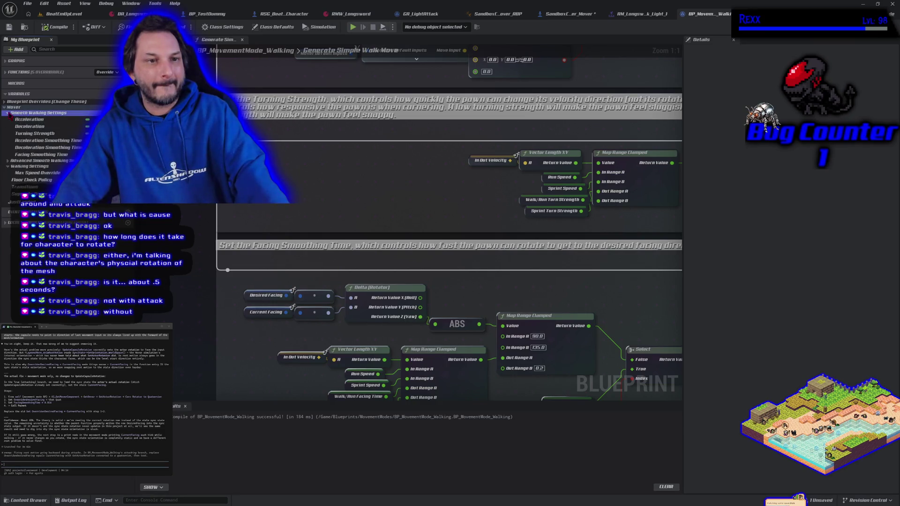
{"action": "left_click", "coordinate": [42, 135]}
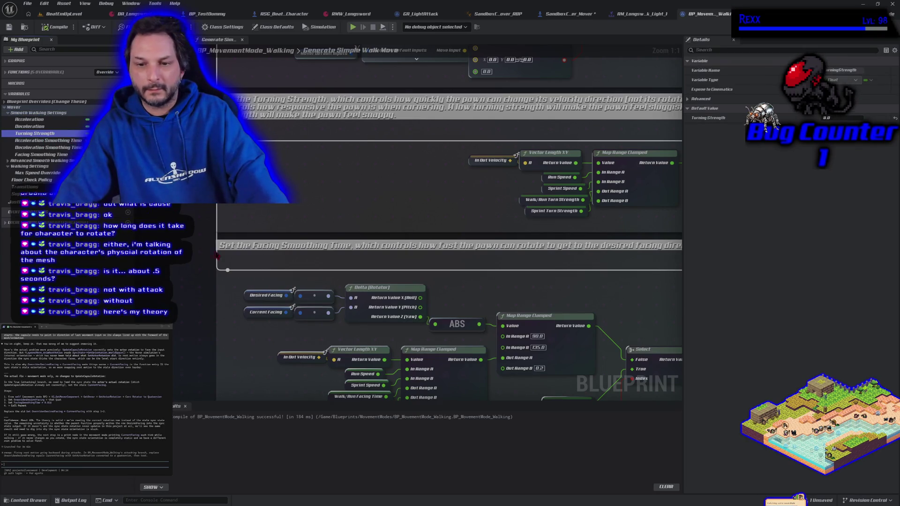
{"action": "scroll", "coordinate": [226, 332], "scroll_direction": "down", "scroll_amount": 4}
{"action": "left_click_drag", "start_coordinate": [198, 309], "coordinate": [294, 251]}
{"action": "right_click", "coordinate": [42, 136]}
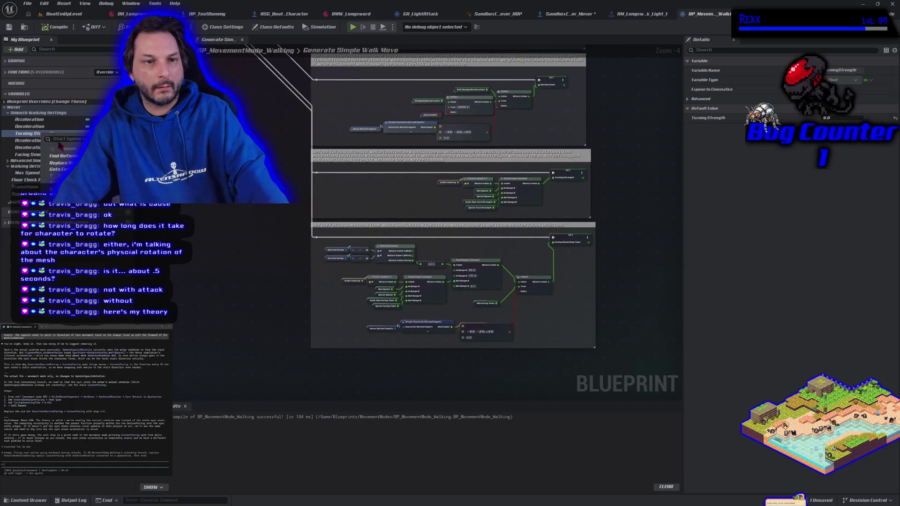
- Find all references to Turning Strength and jump to the Pin: Turning Strength node
{"action": "left_click", "coordinate": [66, 155]}
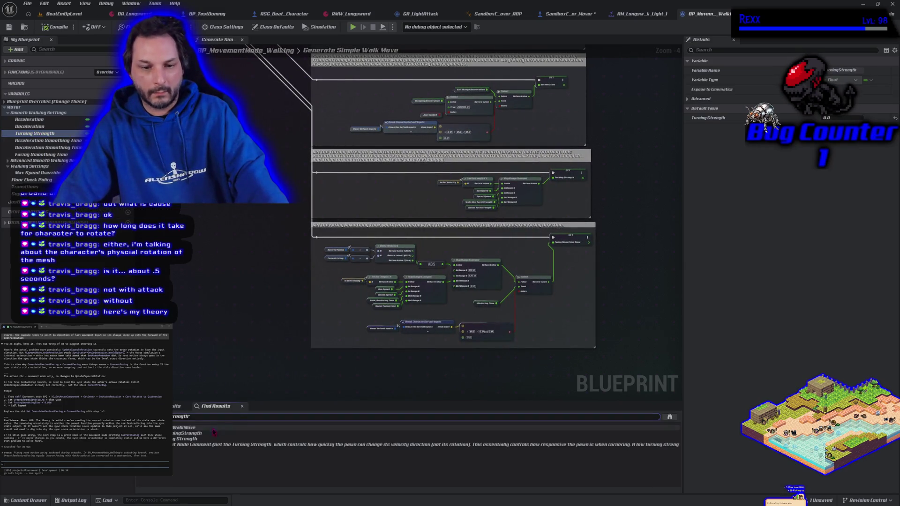
{"action": "left_click", "coordinate": [187, 439]}
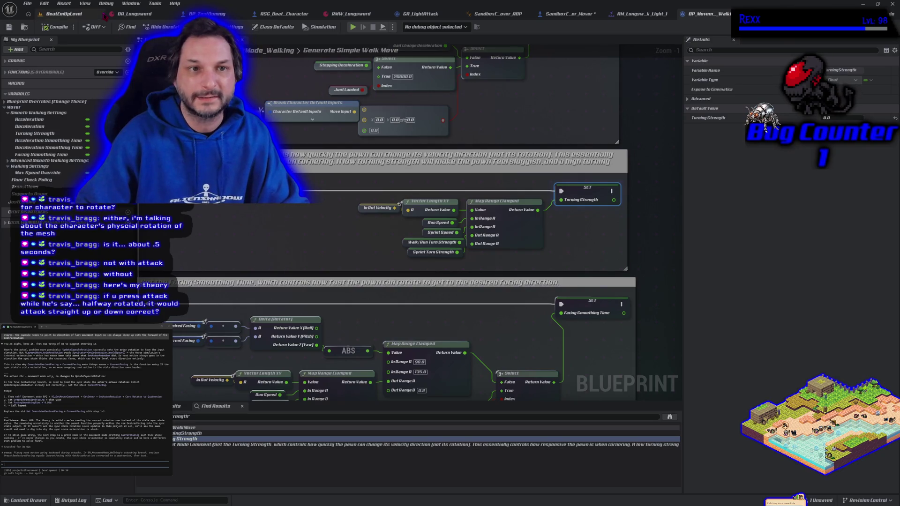
- Play BeatEmUpLevel, walking the character forward, left and right while attacking
{"action": "left_click", "coordinate": [85, 18]}
{"action": "key", "text": "alt+p"}
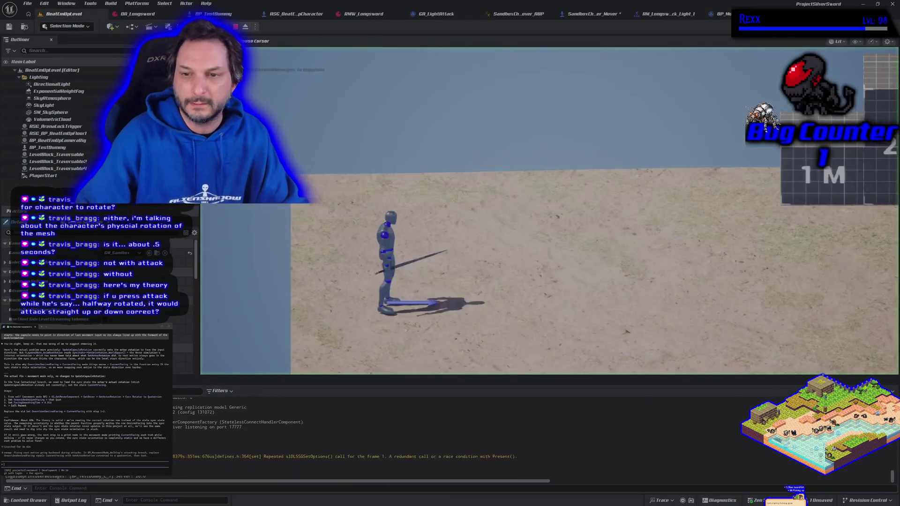
{"action": "key", "text": "w"}
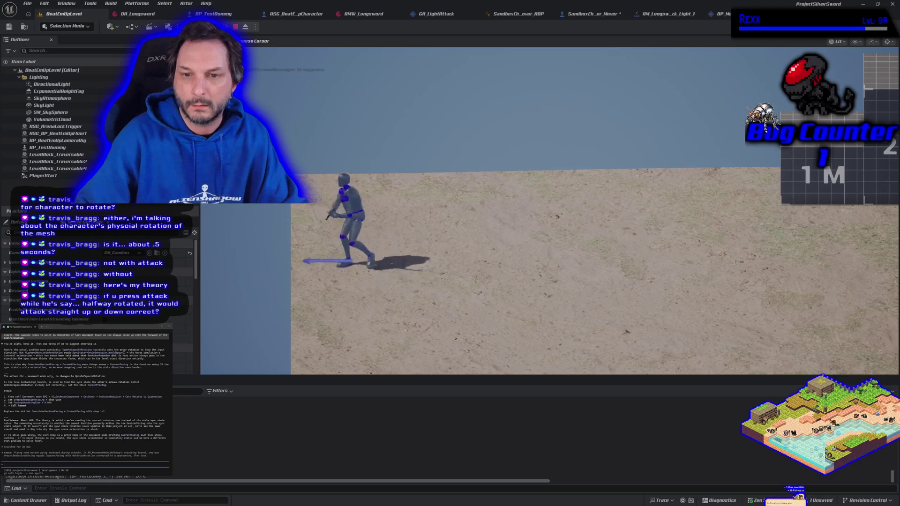
{"action": "key", "text": "a"}
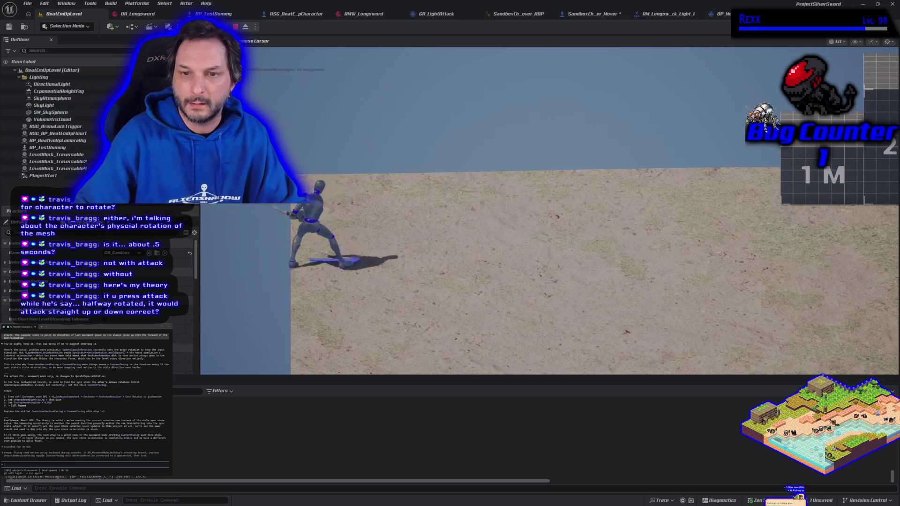
{"action": "key", "text": "d"}
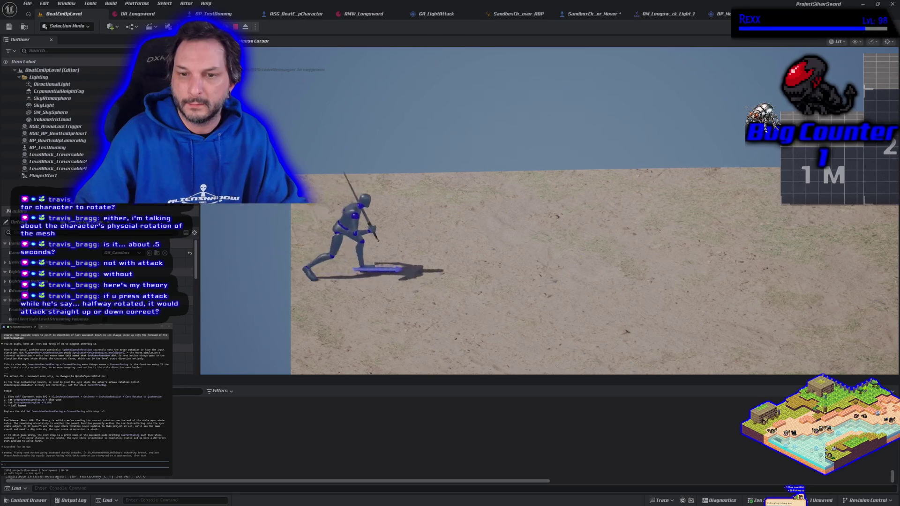
{"action": "key", "text": "d"}
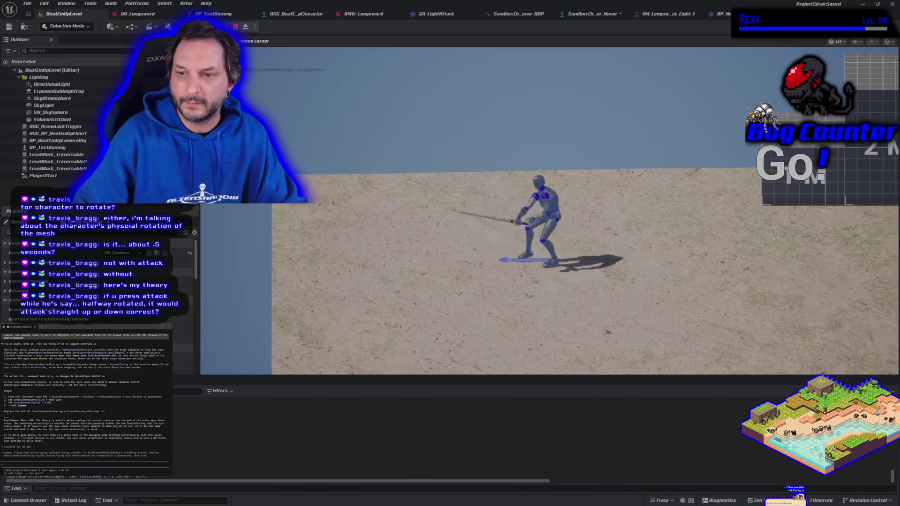
{"action": "key", "text": "a"}
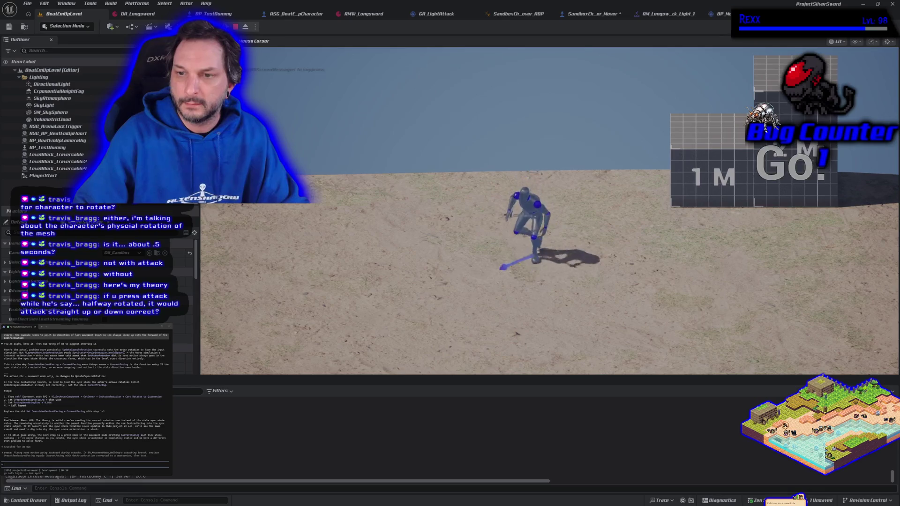
{"action": "key", "text": "d"}
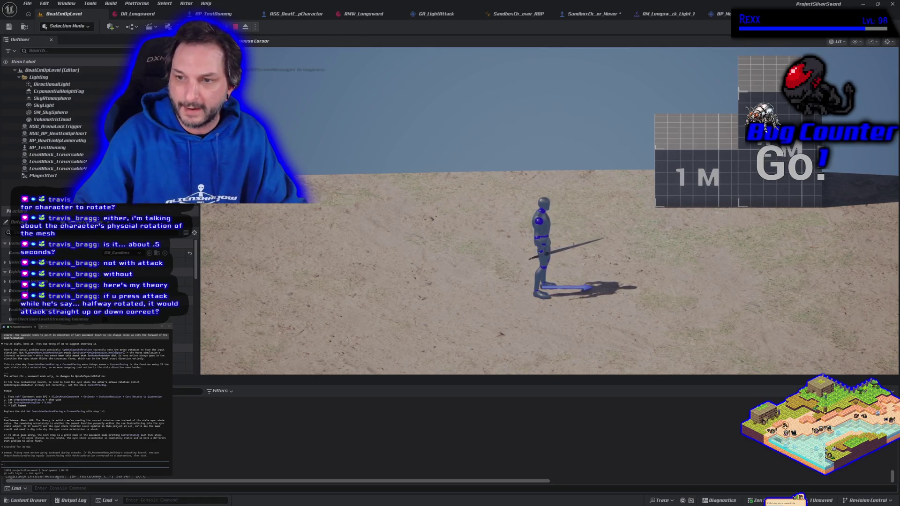
- Run the character diagonally up-left, down-left, up-right and down-right, attack, then stop play
{"action": "key", "text": "w+a"}
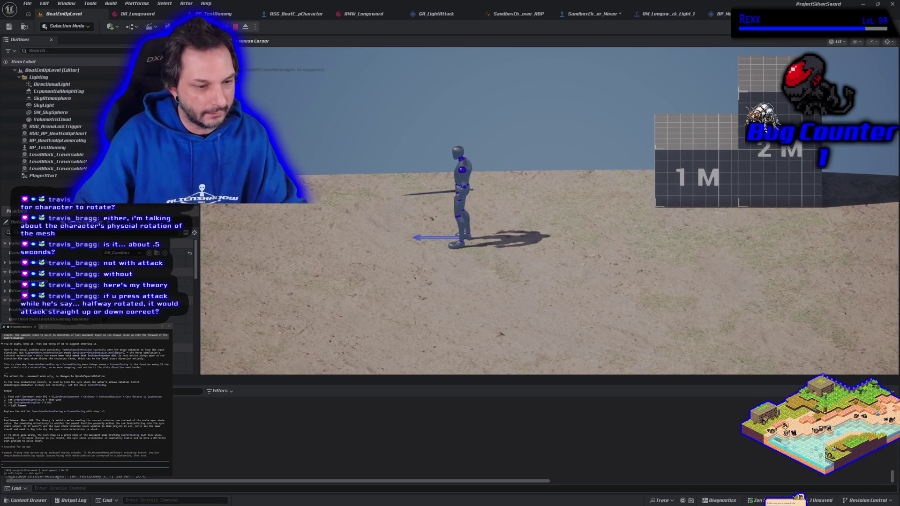
{"action": "key", "text": "s+a"}
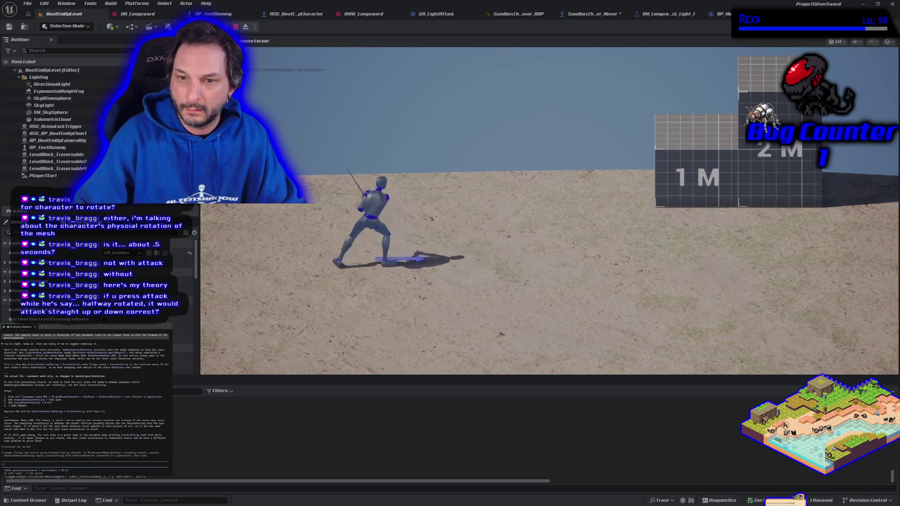
{"action": "key", "text": "w+d"}
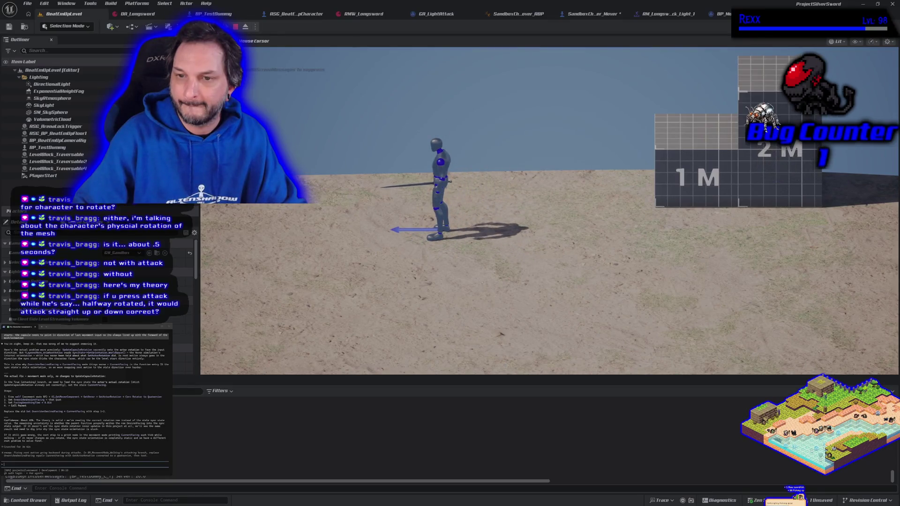
{"action": "key", "text": "s+d"}
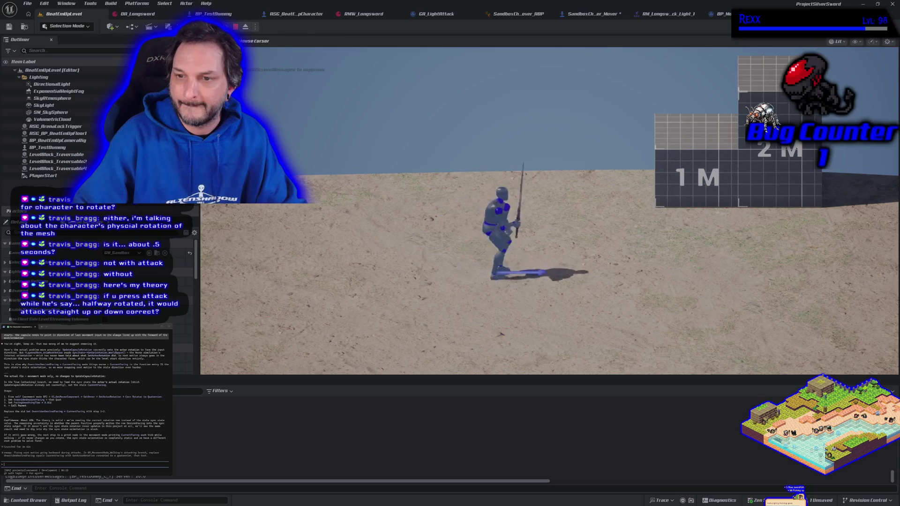
{"action": "key", "text": "w+d"}
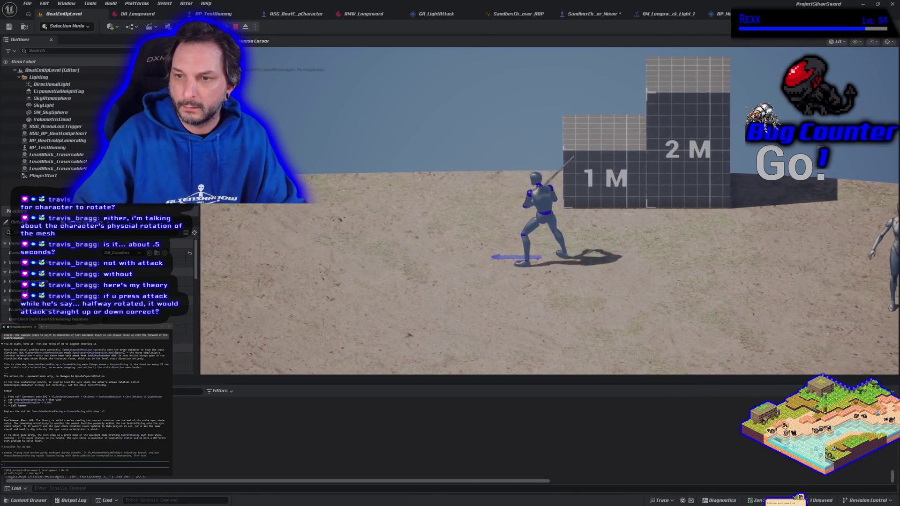
{"action": "key", "text": "a"}
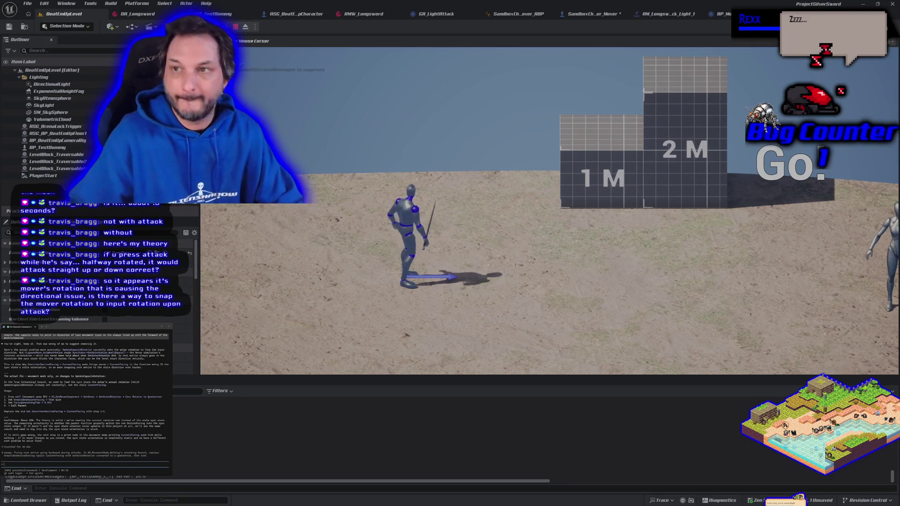
{"action": "key", "text": "Escape"}
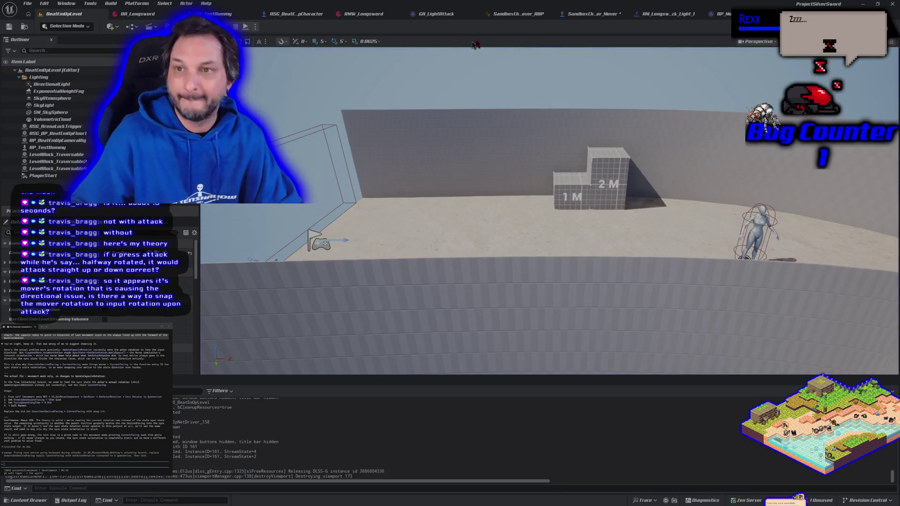
- Review the capsule rotation nodes and save the SandboxCharacter_Mover blueprint
{"action": "left_click", "coordinate": [596, 19]}
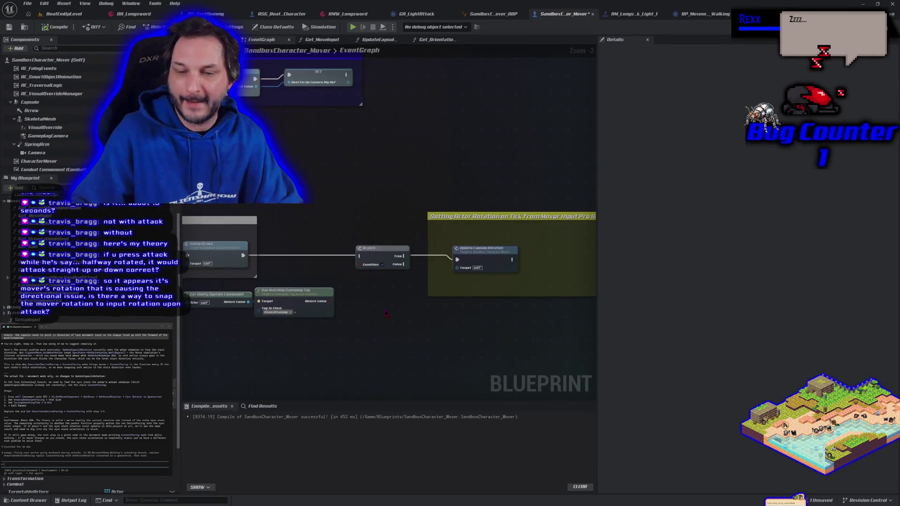
{"action": "mouse_move", "coordinate": [387, 324]}
{"action": "left_mouse_down"}
{"action": "mouse_move", "coordinate": [302, 321]}
{"action": "mouse_move", "coordinate": [408, 332]}
{"action": "mouse_move", "coordinate": [314, 300]}
{"action": "mouse_move", "coordinate": [378, 301]}
{"action": "mouse_move", "coordinate": [361, 74]}
{"action": "mouse_move", "coordinate": [385, 150]}
{"action": "left_mouse_up"}
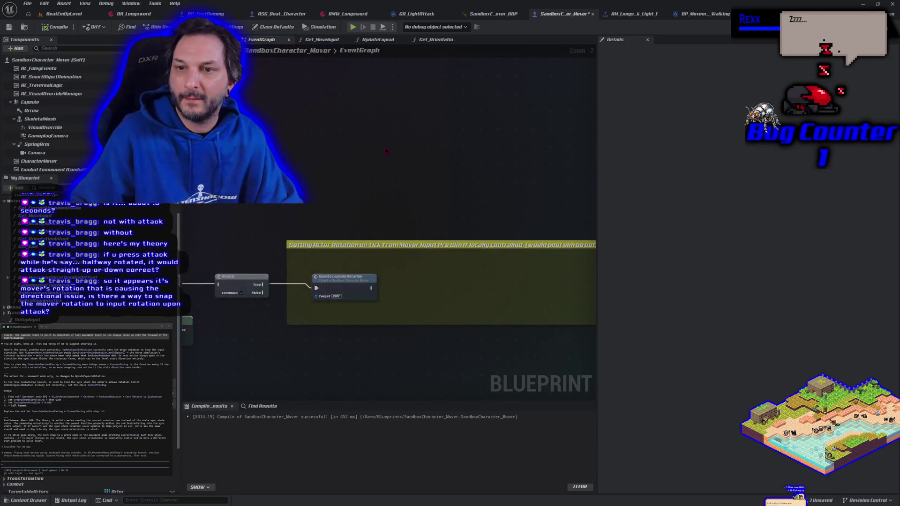
{"action": "left_click", "coordinate": [10, 29]}
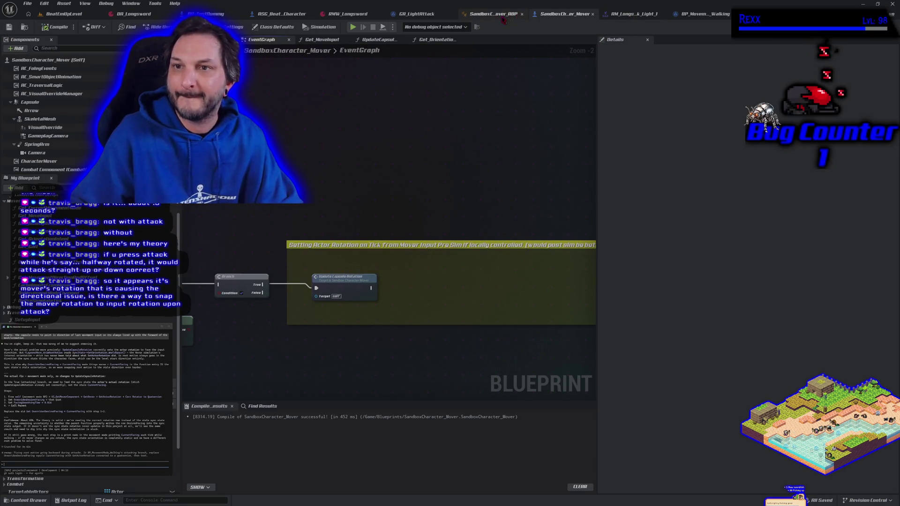
{"action": "scroll", "coordinate": [409, 176], "scroll_direction": "down", "scroll_amount": 2}
{"action": "mouse_move", "coordinate": [409, 176]}
{"action": "left_mouse_down"}
{"action": "mouse_move", "coordinate": [392, 148]}
{"action": "mouse_move", "coordinate": [318, 177]}
{"action": "left_mouse_up"}
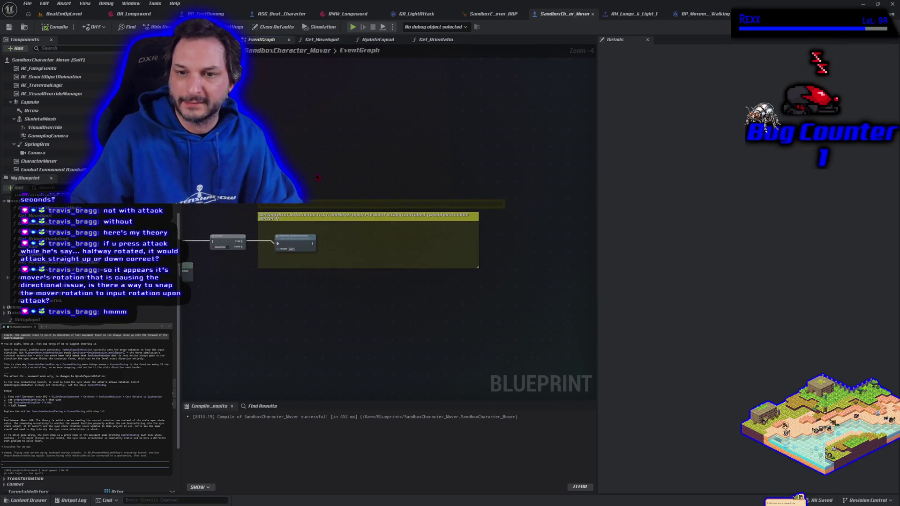
- Go to the BP_Movement_Walking graph's Facing Smoothing Time section
{"action": "left_click", "coordinate": [634, 13]}
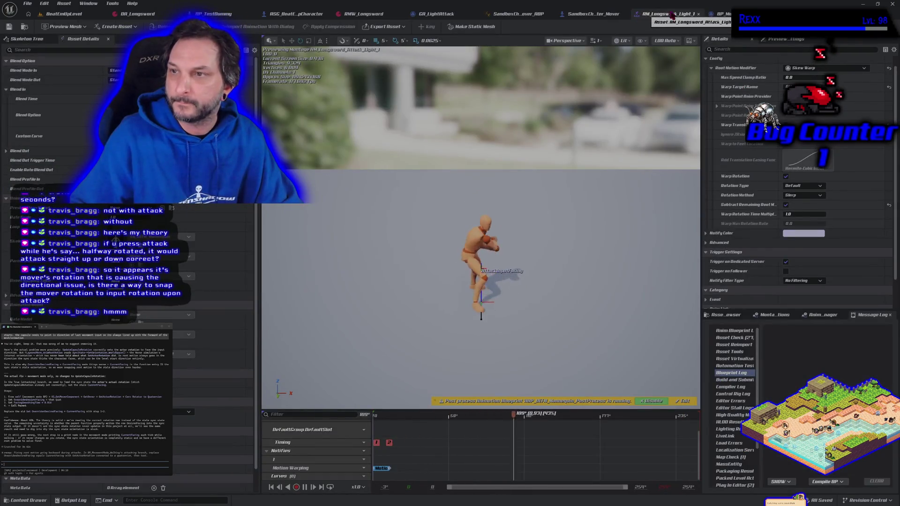
{"action": "left_click", "coordinate": [719, 14]}
{"action": "mouse_move", "coordinate": [482, 275]}
{"action": "left_mouse_down"}
{"action": "mouse_move", "coordinate": [411, 177]}
{"action": "mouse_move", "coordinate": [475, 174]}
{"action": "mouse_move", "coordinate": [452, 184]}
{"action": "left_mouse_up"}
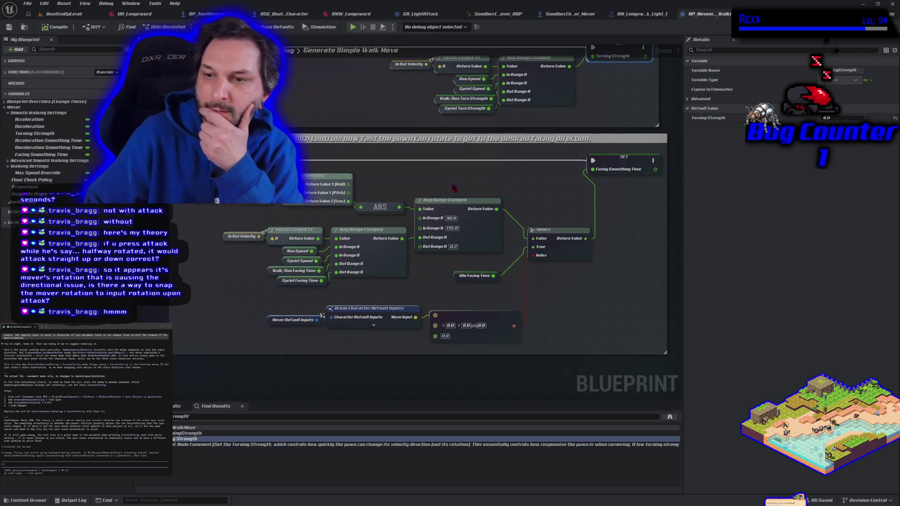
- Break the link into SET Facing Smoothing Time so it uses a literal 0.0
{"action": "left_click", "coordinate": [611, 161]}
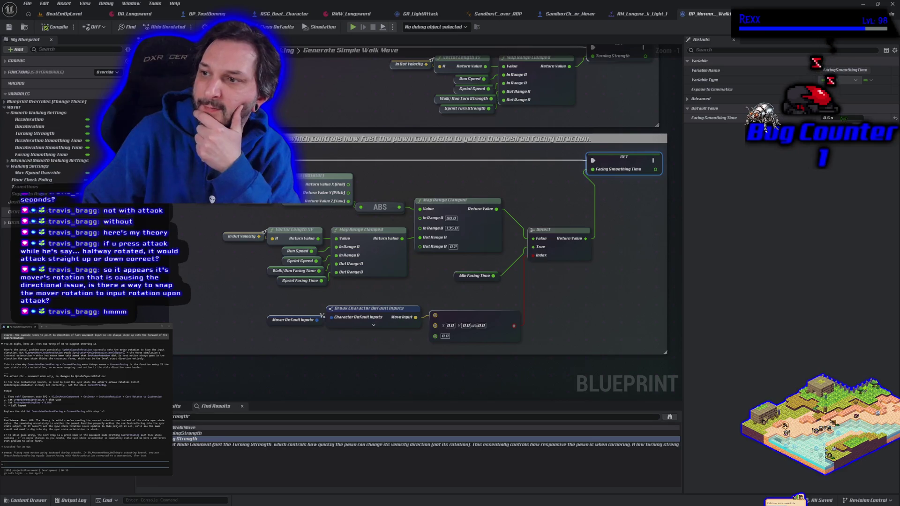
{"action": "left_click", "coordinate": [841, 118]}
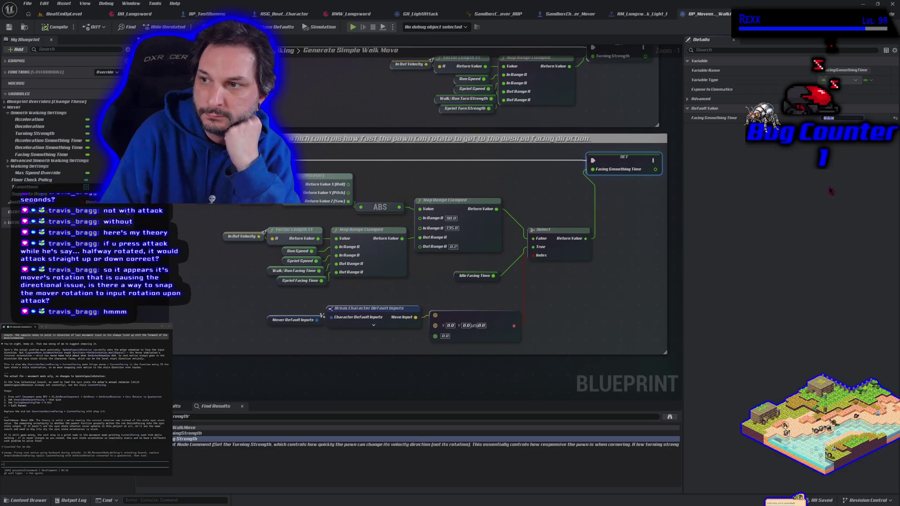
{"action": "left_click", "coordinate": [636, 195]}
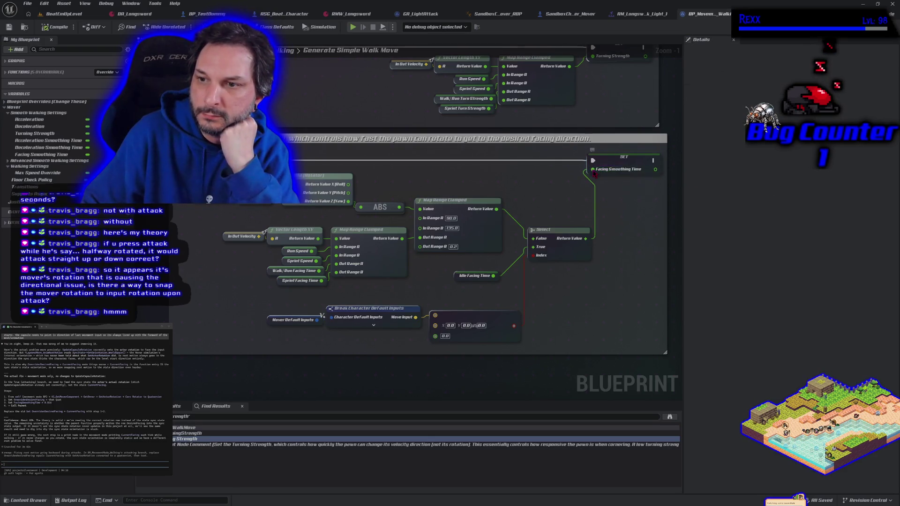
{"action": "right_click", "coordinate": [593, 170]}
{"action": "left_click", "coordinate": [617, 196]}
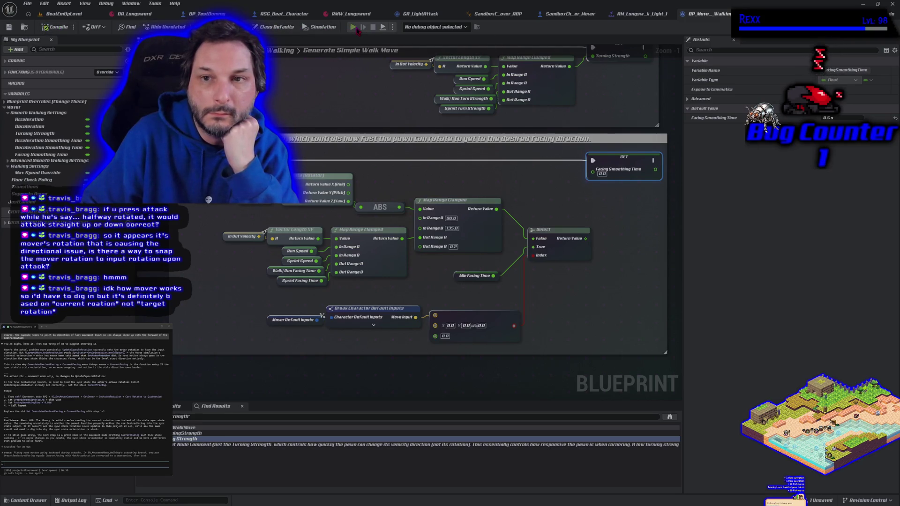
- Play-test the character turning right and left, then stop the session
{"action": "key", "text": "alt+p"}
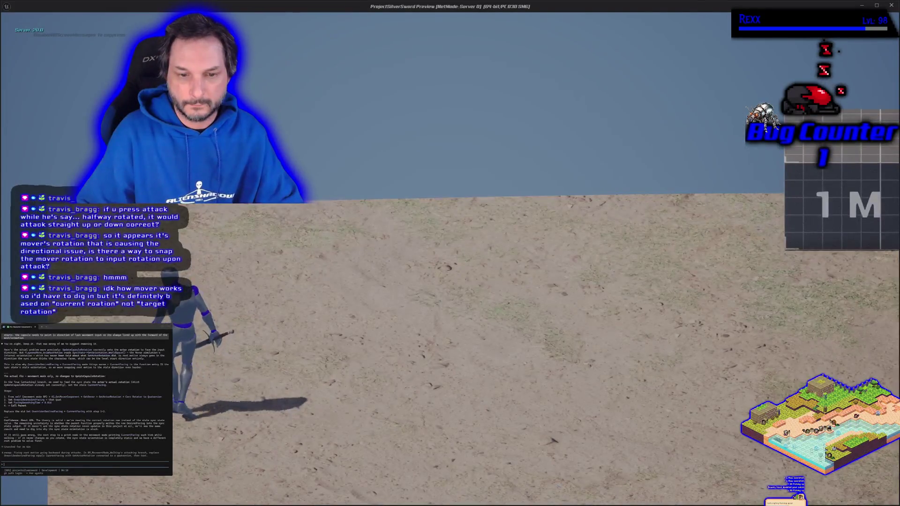
{"action": "key", "text": "d"}
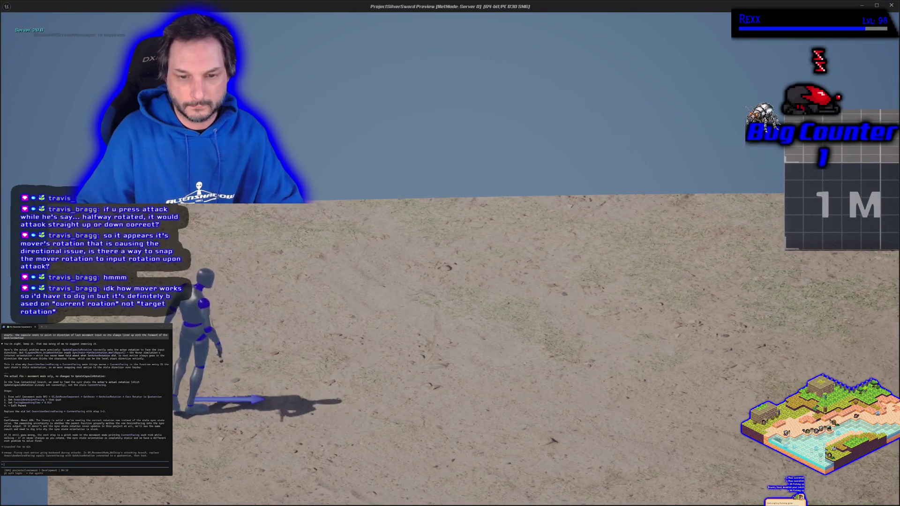
{"action": "key", "text": "a"}
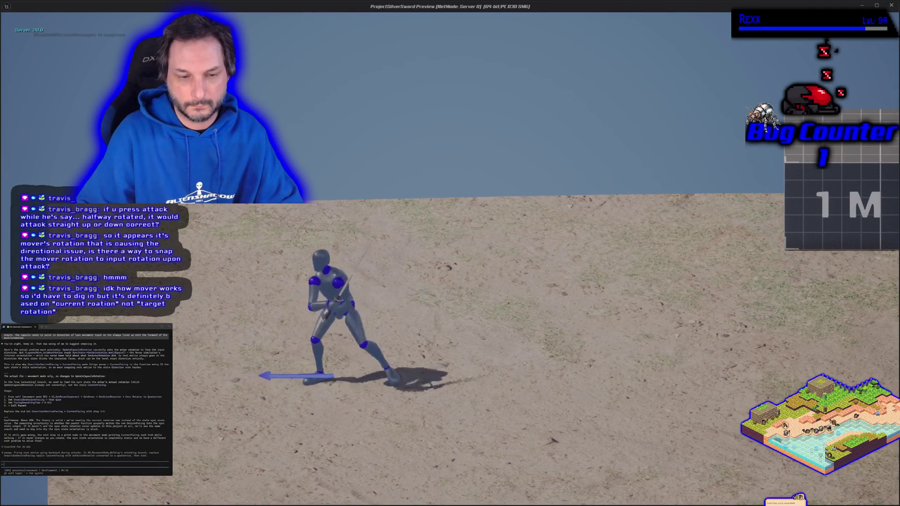
{"action": "key", "text": "Escape"}
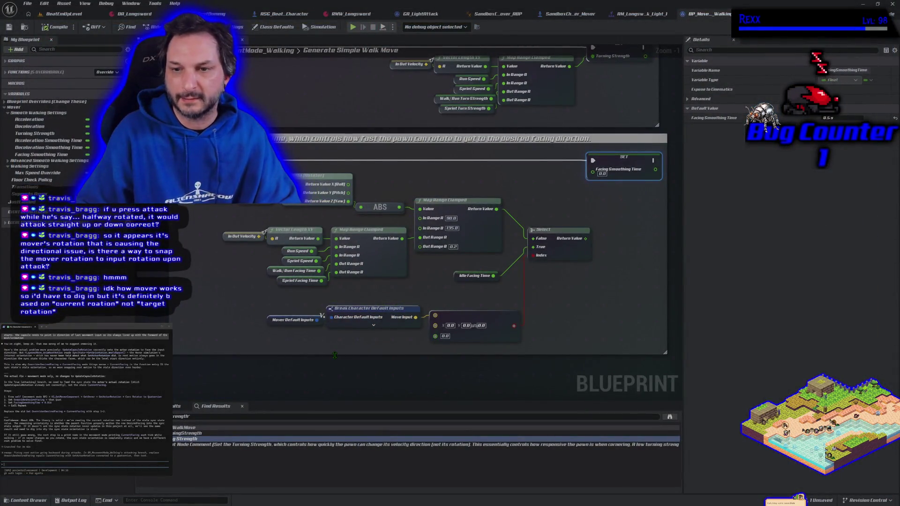
- Inspect the DesiredFacing getter and the Select node feeding SET Facing Smoothing Time
{"action": "scroll", "coordinate": [335, 355], "scroll_direction": "down", "scroll_amount": 3}
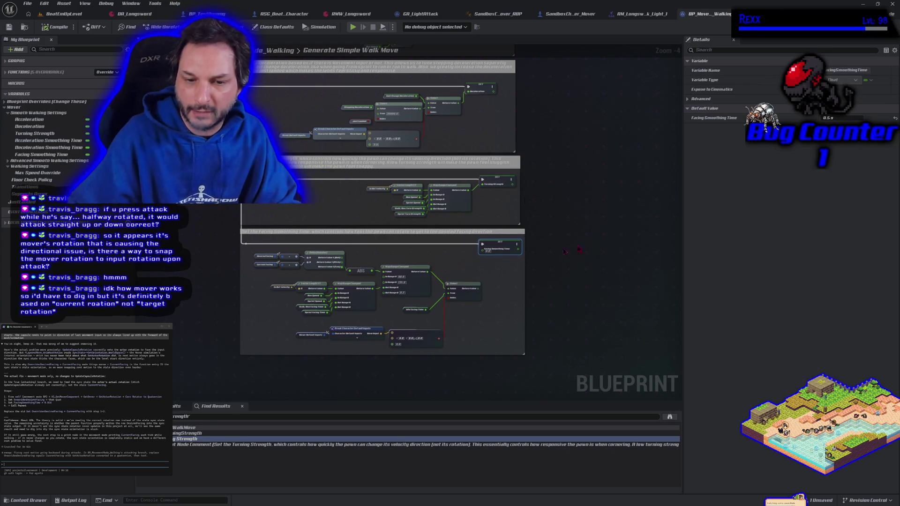
{"action": "scroll", "coordinate": [244, 294], "scroll_direction": "up", "scroll_amount": 4}
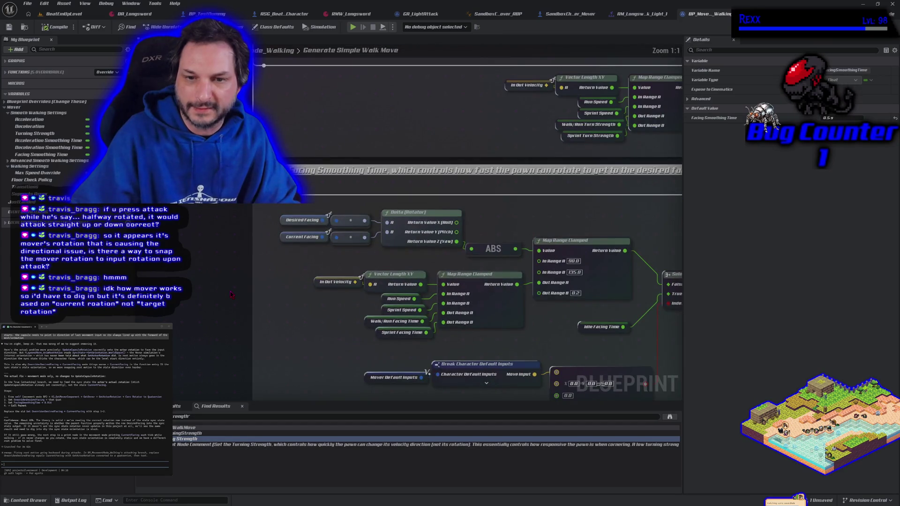
{"action": "left_click", "coordinate": [318, 256]}
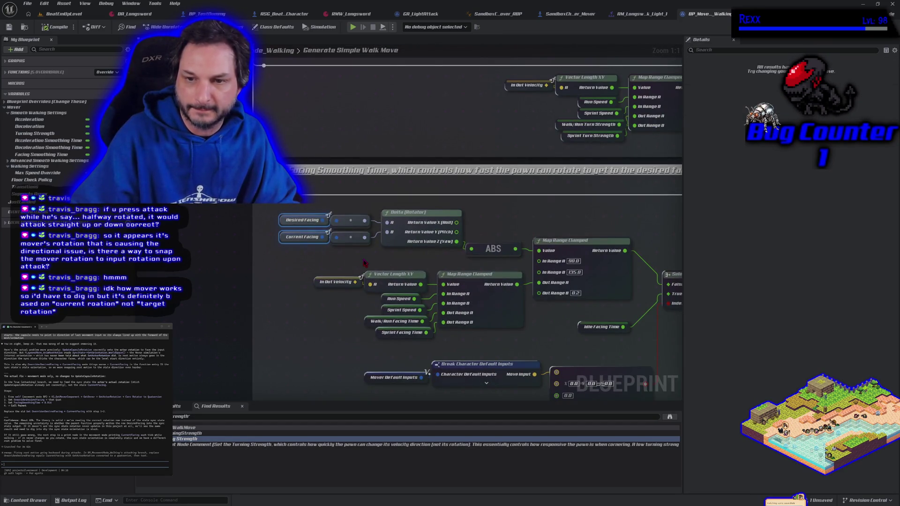
{"action": "left_click_drag", "start_coordinate": [407, 262], "coordinate": [230, 261]}
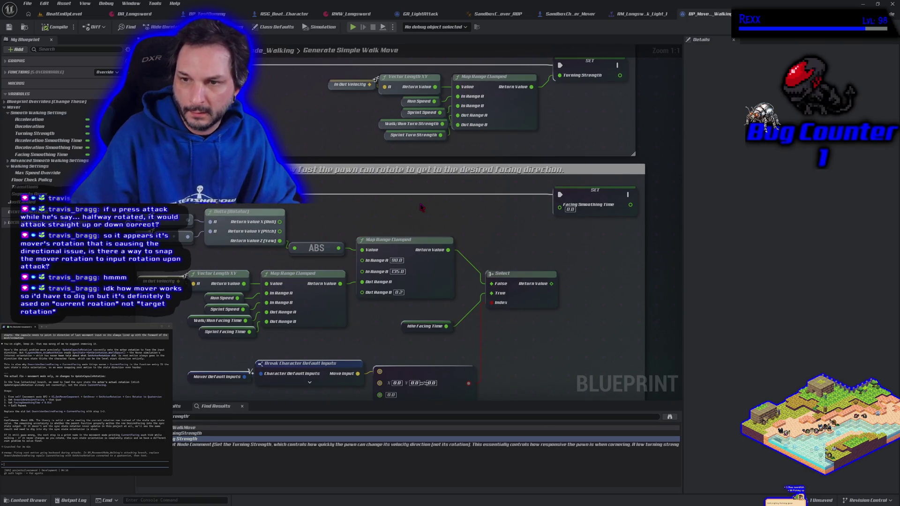
{"action": "left_click_drag", "start_coordinate": [421, 208], "coordinate": [465, 223]}
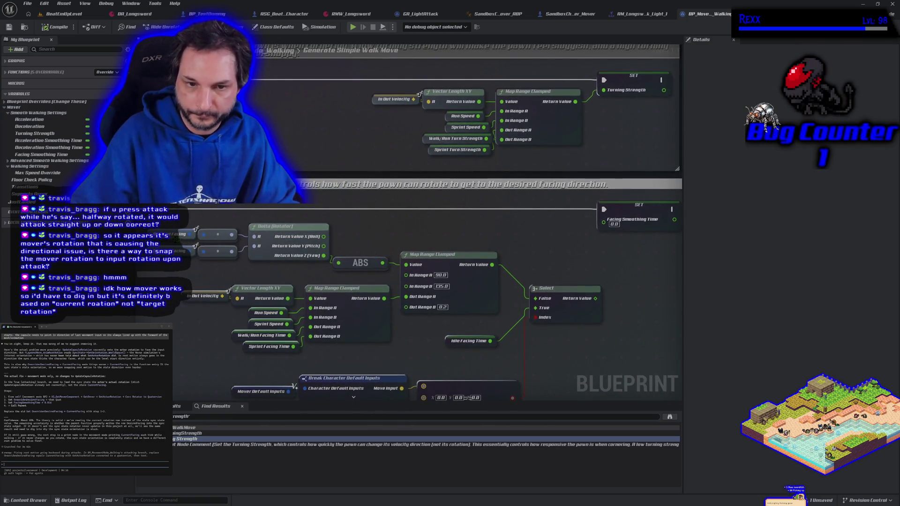
{"action": "left_click", "coordinate": [204, 234]}
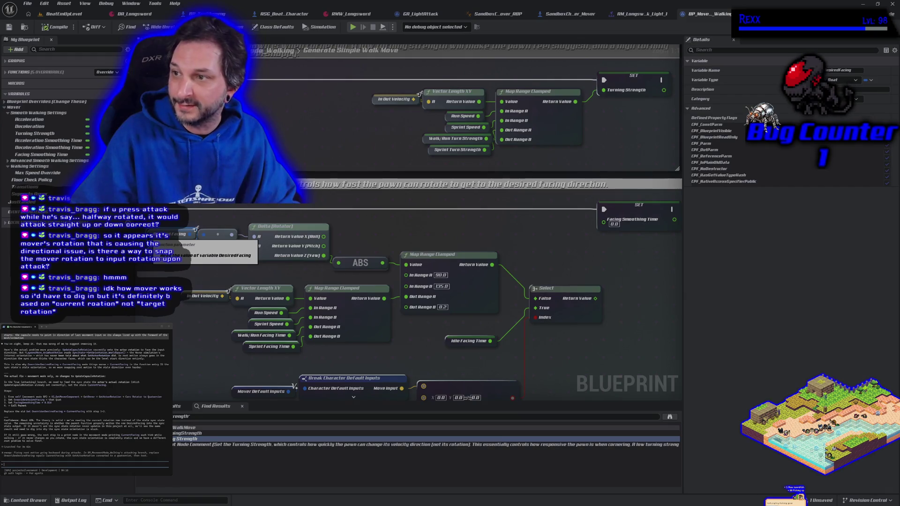
{"action": "left_click", "coordinate": [500, 244]}
{"action": "mouse_move", "coordinate": [585, 275]}
{"action": "left_mouse_down"}
{"action": "mouse_move", "coordinate": [467, 255]}
{"action": "mouse_move", "coordinate": [487, 225]}
{"action": "mouse_move", "coordinate": [486, 200]}
{"action": "left_mouse_up"}
{"action": "left_click", "coordinate": [518, 191]}
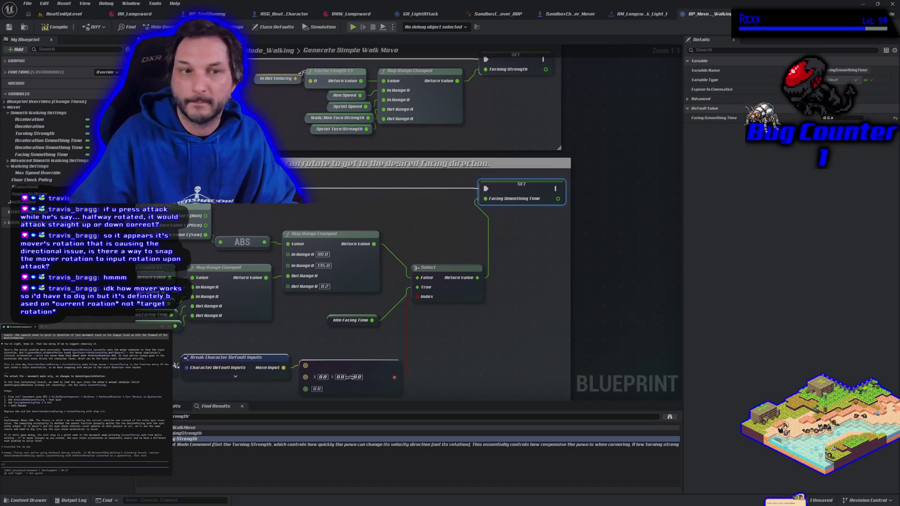
- Compile and save BP_Movement_Walking, then return to the SandboxCharacter_Mover blueprint
{"action": "left_click", "coordinate": [50, 29]}
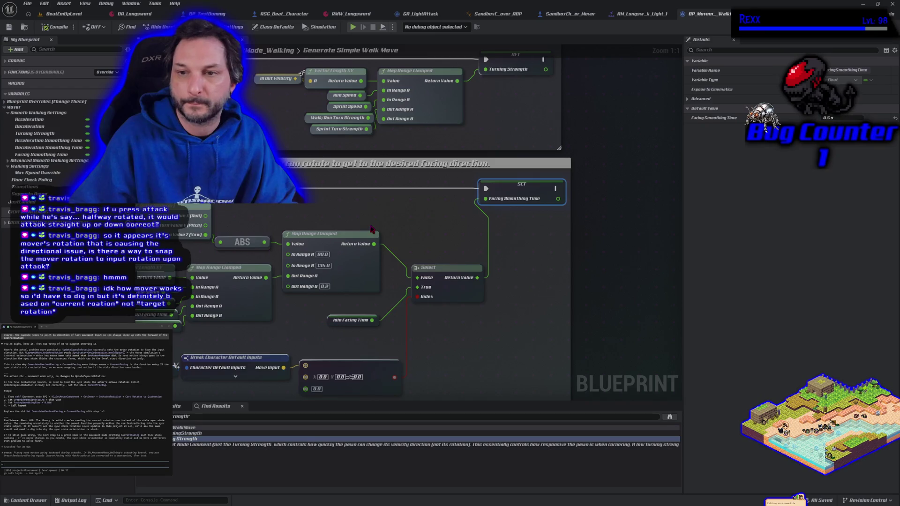
{"action": "scroll", "coordinate": [371, 225], "scroll_direction": "down", "scroll_amount": 4}
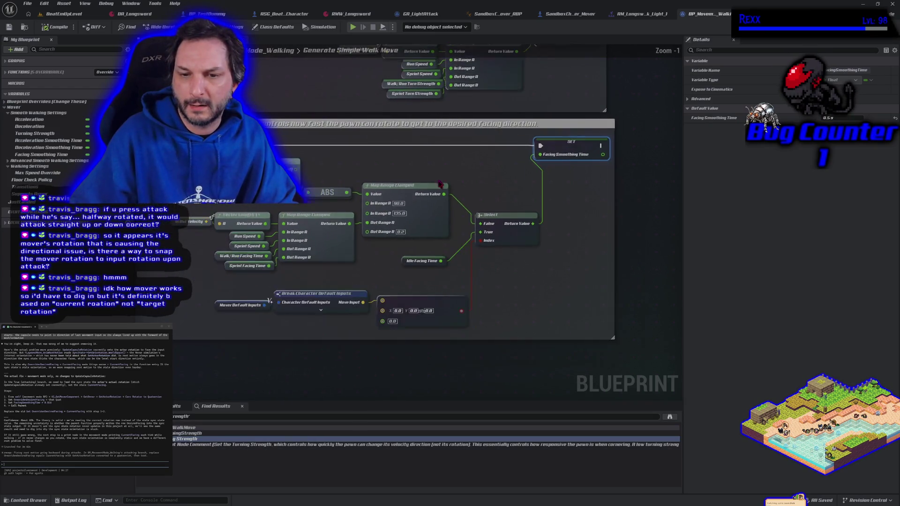
{"action": "mouse_move", "coordinate": [439, 187]}
{"action": "left_mouse_down"}
{"action": "mouse_move", "coordinate": [310, 322]}
{"action": "mouse_move", "coordinate": [314, 339]}
{"action": "left_mouse_up"}
{"action": "mouse_move", "coordinate": [286, 178]}
{"action": "left_mouse_down"}
{"action": "mouse_move", "coordinate": [311, 291]}
{"action": "mouse_move", "coordinate": [334, 337]}
{"action": "left_mouse_up"}
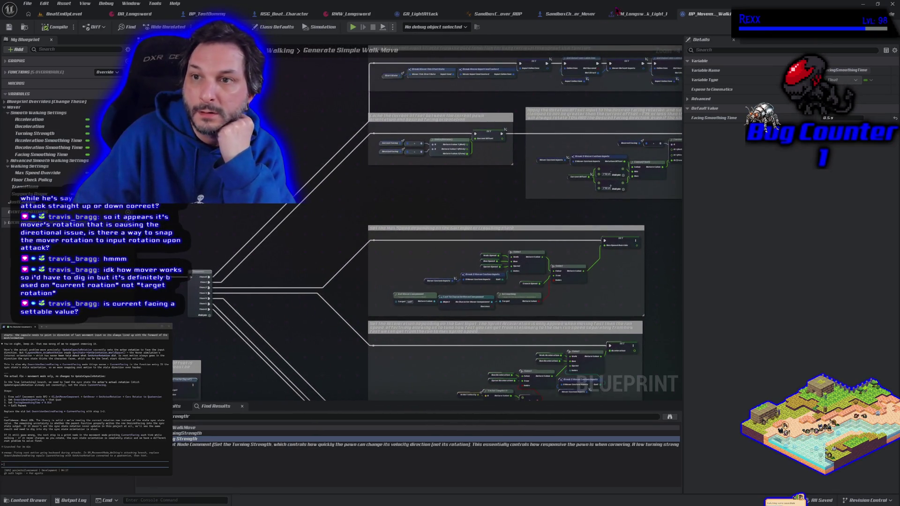
{"action": "left_click", "coordinate": [570, 13]}
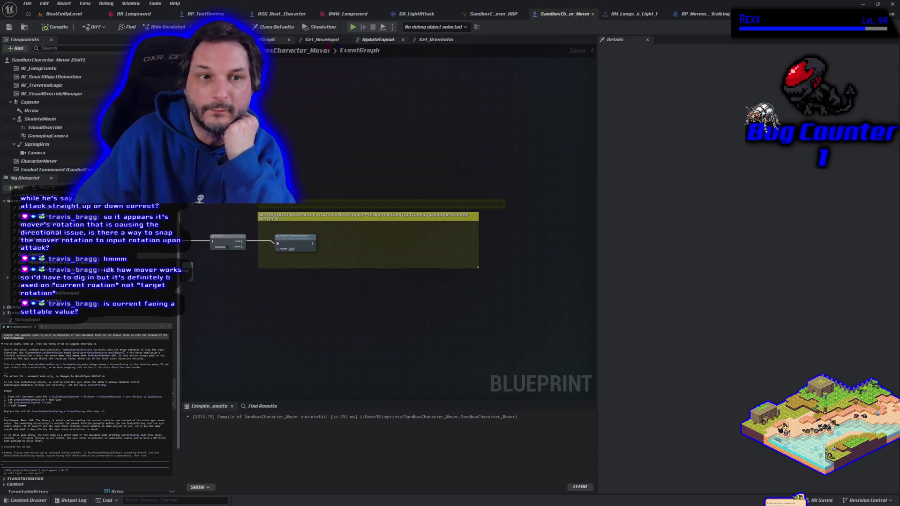
- Filter CharacterMover's details by 'rotation' to find Ignore Base Rotation, recompile, and start play
{"action": "left_click", "coordinate": [54, 165]}
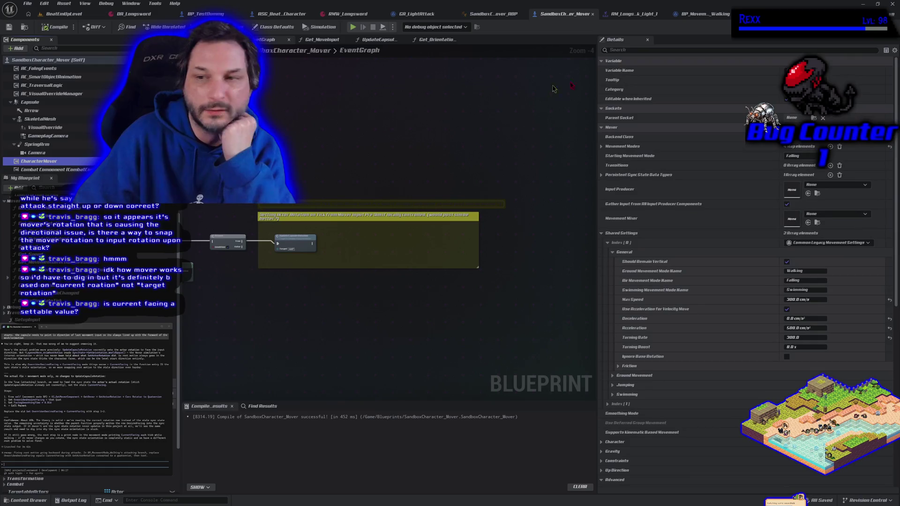
{"action": "left_click", "coordinate": [644, 50]}
{"action": "type", "text": "rotati"}
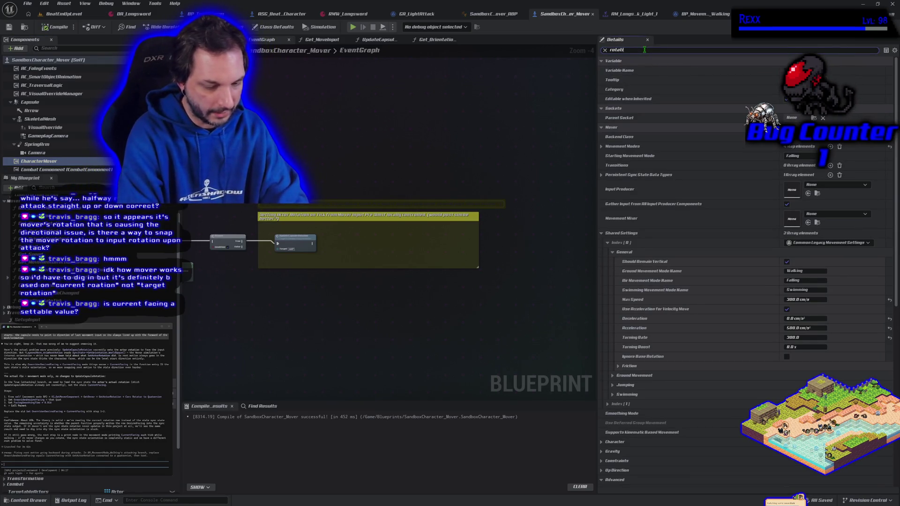
{"action": "type", "text": "on"}
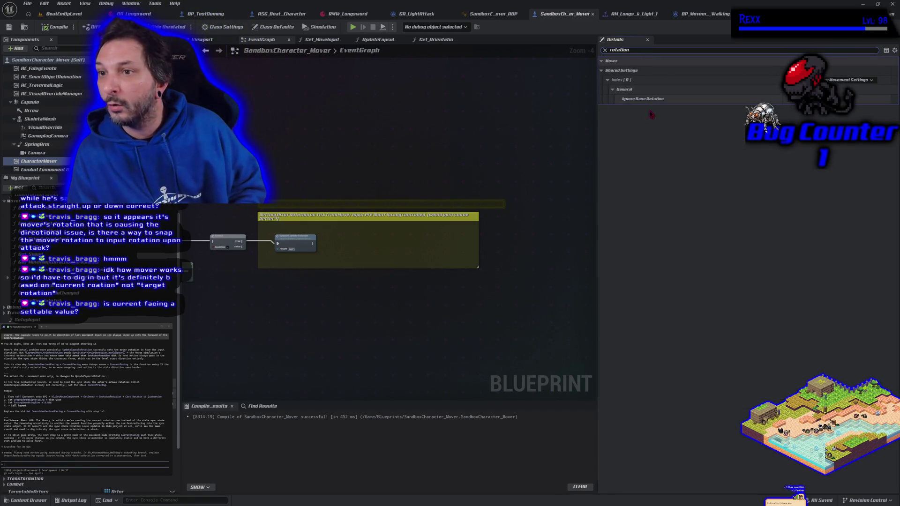
{"action": "mouse_move", "coordinate": [650, 102]}
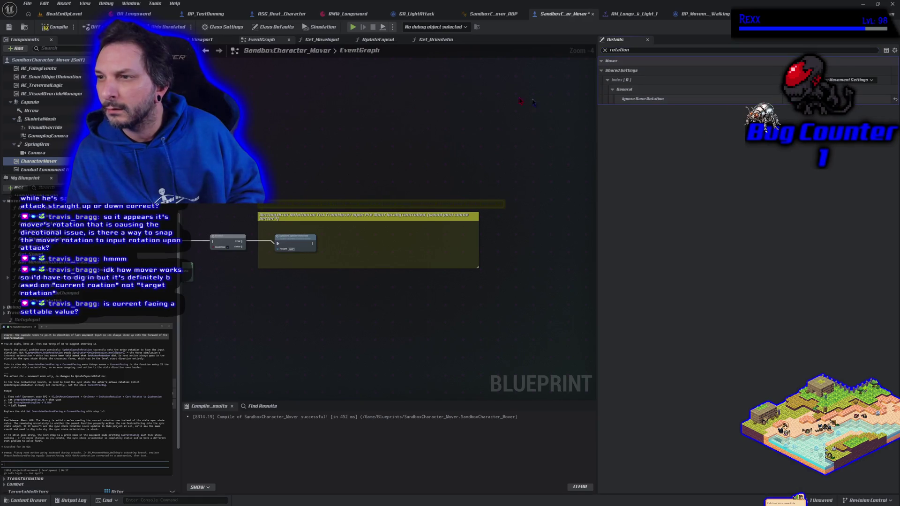
{"action": "left_click", "coordinate": [58, 28]}
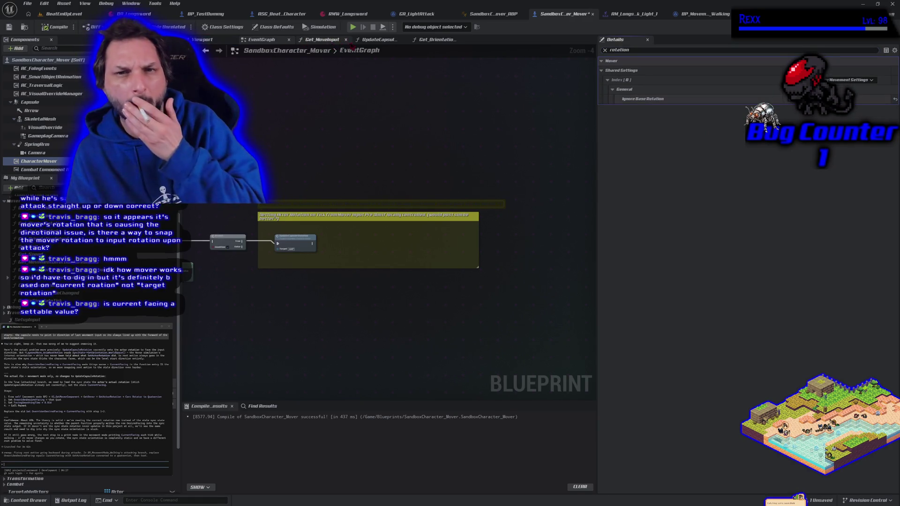
{"action": "left_click", "coordinate": [353, 27]}
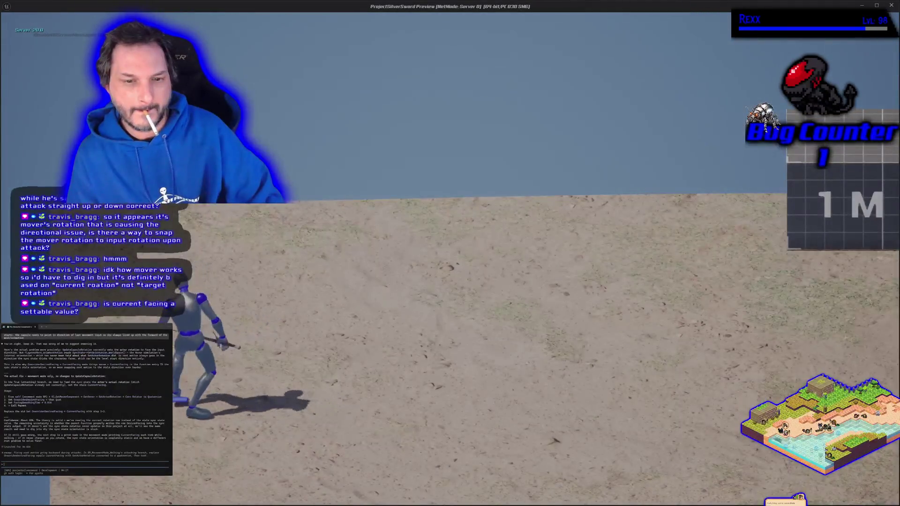
- Run two short play tests walking the character forward to check its facing
{"action": "key", "text": "w"}
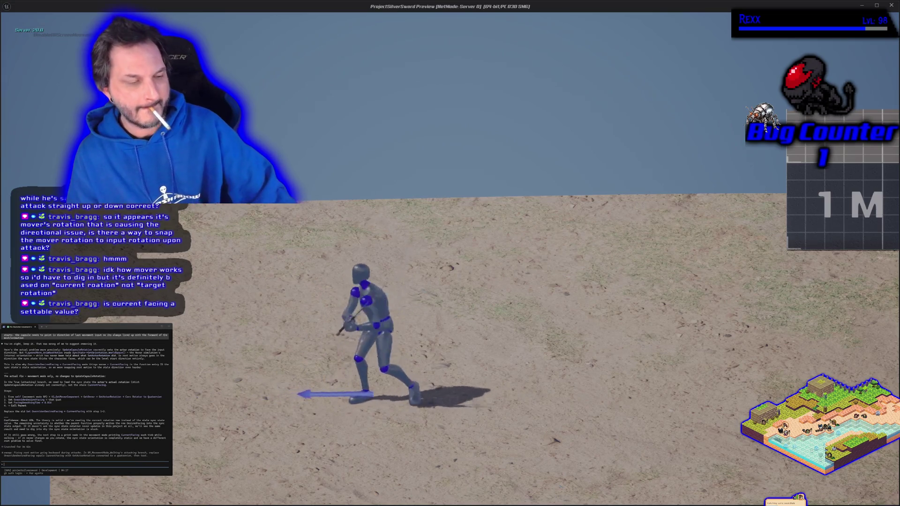
{"action": "key", "text": "Escape"}
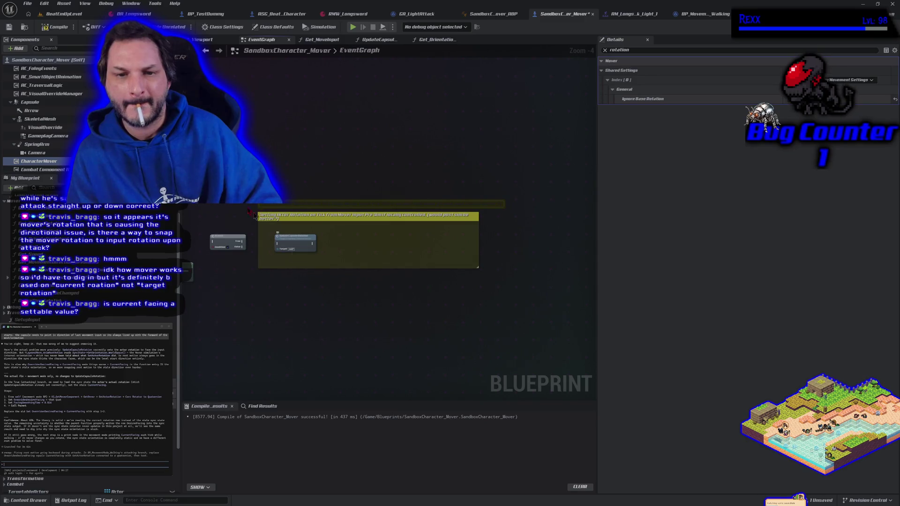
{"action": "left_click", "coordinate": [352, 27]}
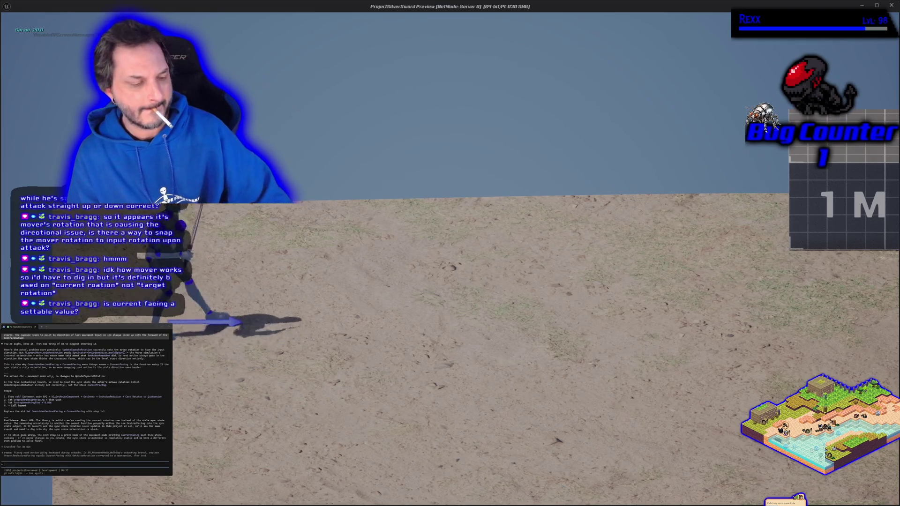
{"action": "key", "text": "Escape"}
- Save and recompile the SandboxCharacter_Mover blueprint
{"action": "mouse_move", "coordinate": [271, 270]}
{"action": "left_mouse_down"}
{"action": "mouse_move", "coordinate": [331, 264]}
{"action": "mouse_move", "coordinate": [343, 275]}
{"action": "left_mouse_up"}
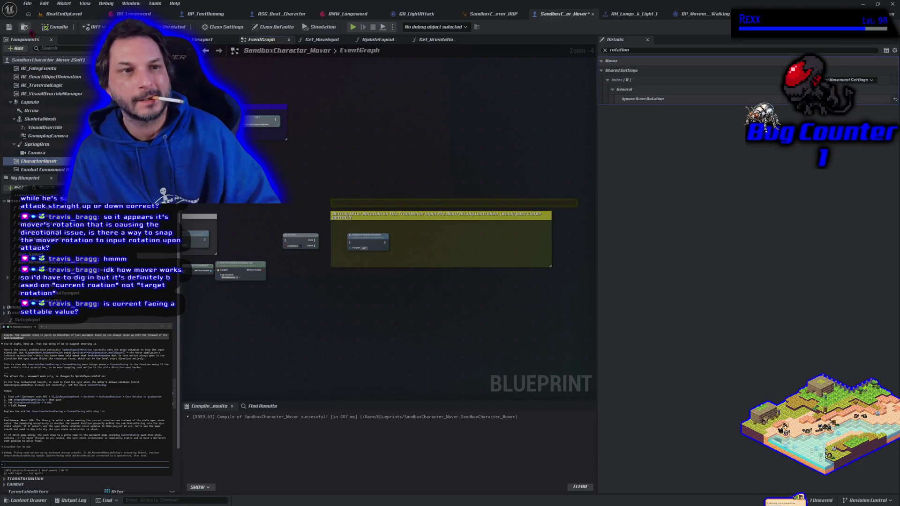
{"action": "key", "text": "ctrl+s"}
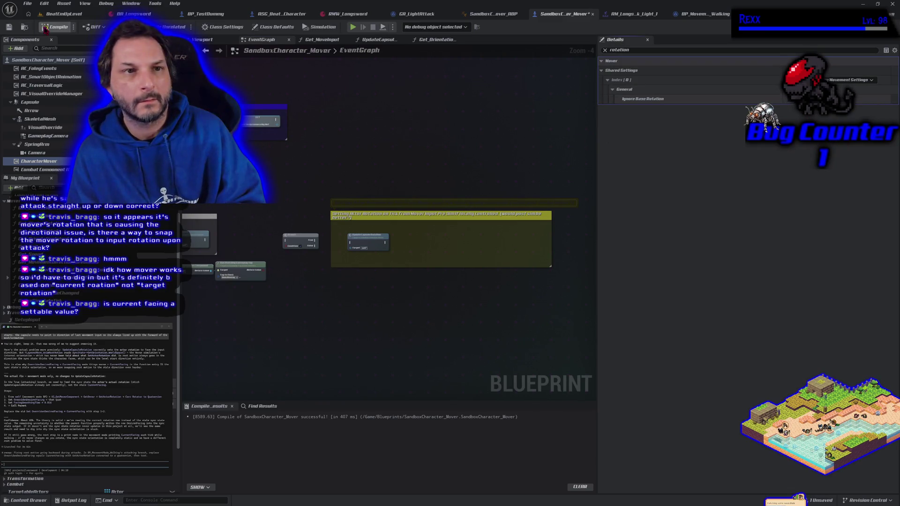
{"action": "left_click", "coordinate": [9, 27]}
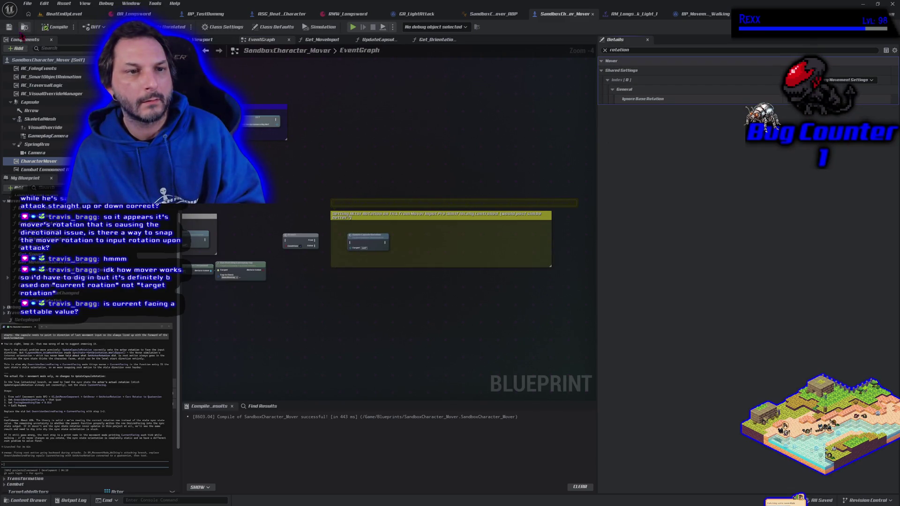
- Review the MotionWarping rotation settings and the character's class-default pre-sim rotation modes
{"action": "scroll", "coordinate": [42, 67], "scroll_direction": "down", "scroll_amount": 1}
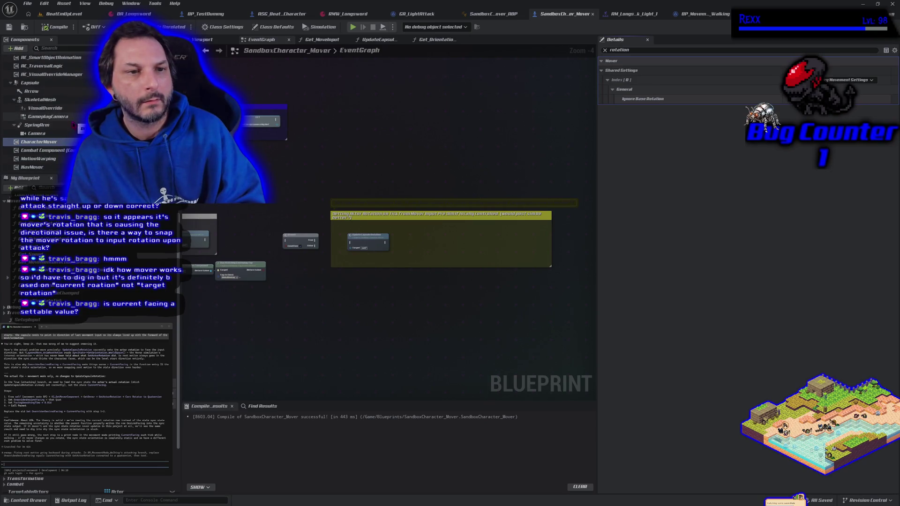
{"action": "left_click", "coordinate": [37, 159]}
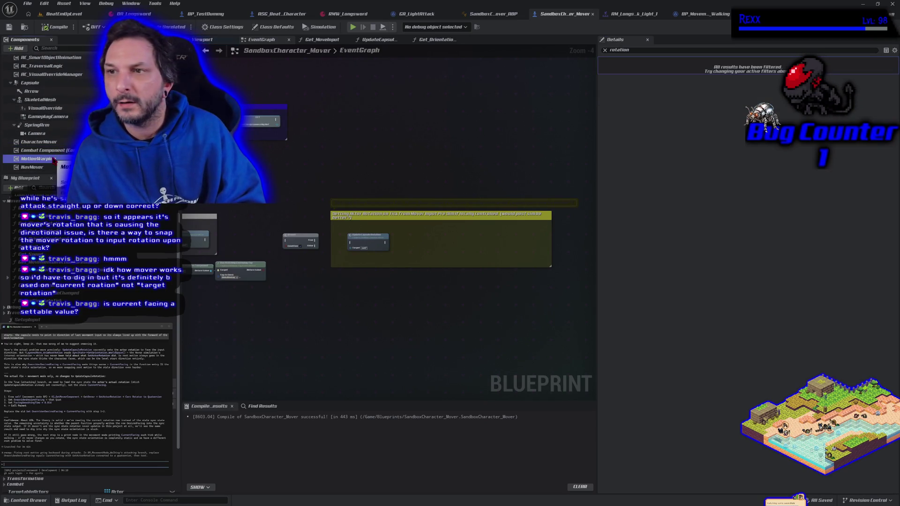
{"action": "scroll", "coordinate": [54, 161], "scroll_direction": "up", "scroll_amount": 1}
{"action": "left_click", "coordinate": [55, 60]}
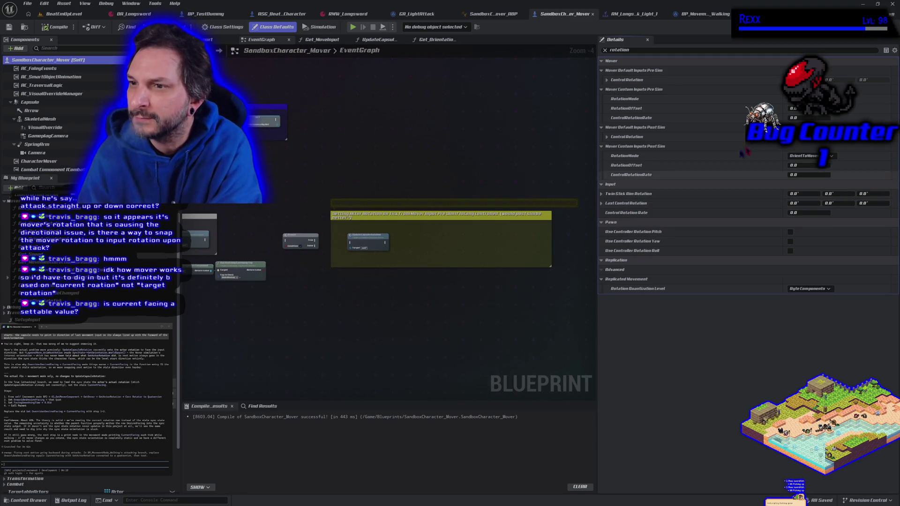
{"action": "left_click", "coordinate": [806, 99]}
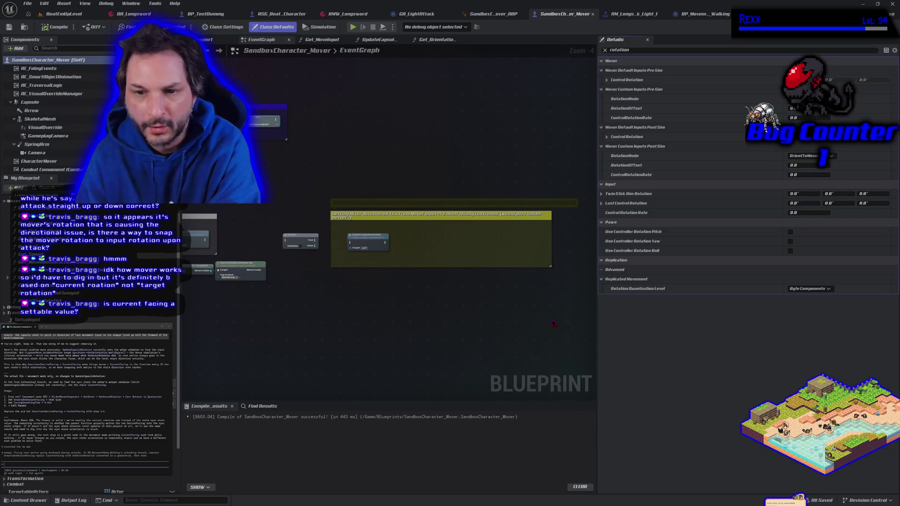
{"action": "scroll", "coordinate": [270, 311], "scroll_direction": "down", "scroll_amount": 1}
{"action": "scroll", "coordinate": [353, 316], "scroll_direction": "up", "scroll_amount": 1}
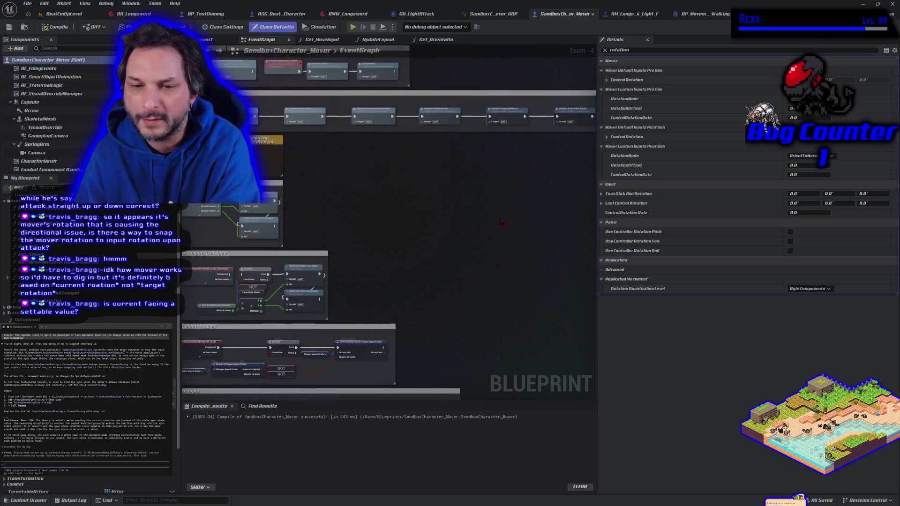
- Switch to the BP_MovementMode_Walking blueprint's Generate Simple Walk Move graph
{"action": "left_click_drag", "start_coordinate": [302, 334], "coordinate": [201, 361]}
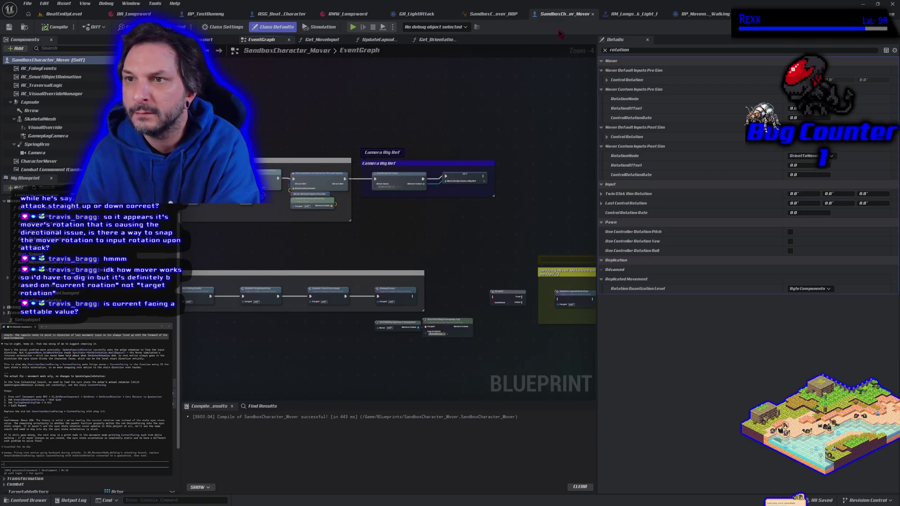
{"action": "left_click", "coordinate": [701, 14]}
{"action": "scroll", "coordinate": [417, 187], "scroll_direction": "up", "scroll_amount": 4}
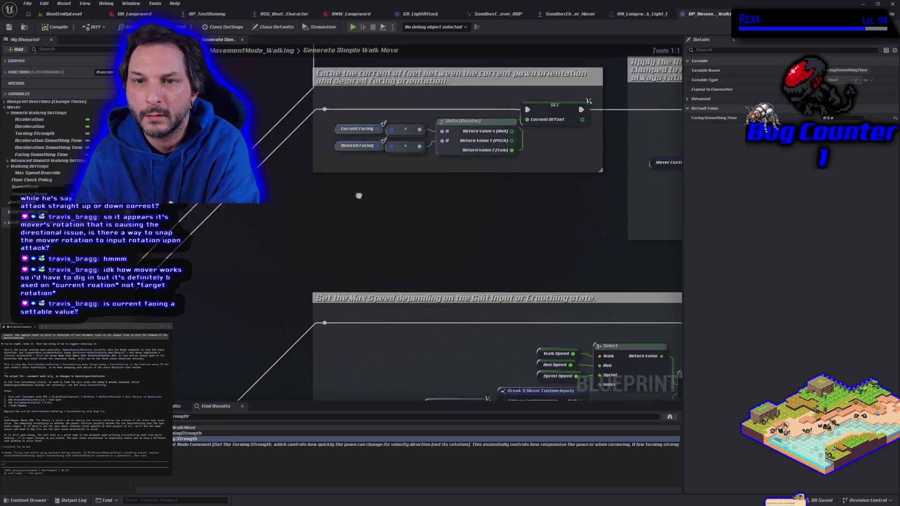
- Pan the graph to the Parent: Generate Simple Walk Move node and select it
{"action": "left_click_drag", "start_coordinate": [358, 195], "coordinate": [273, 370]}
{"action": "mouse_move", "coordinate": [324, 229]}
{"action": "left_mouse_down"}
{"action": "mouse_move", "coordinate": [587, 239]}
{"action": "mouse_move", "coordinate": [585, 266]}
{"action": "left_mouse_up"}
{"action": "left_click_drag", "start_coordinate": [342, 253], "coordinate": [339, 252]}
{"action": "left_click", "coordinate": [472, 188]}
{"action": "mouse_move", "coordinate": [397, 271]}
{"action": "left_mouse_down"}
{"action": "mouse_move", "coordinate": [416, 224]}
{"action": "mouse_move", "coordinate": [365, 260]}
{"action": "left_mouse_up"}
- Move the Overriden Desired Facing variable node slightly to the left
{"action": "left_click", "coordinate": [283, 210]}
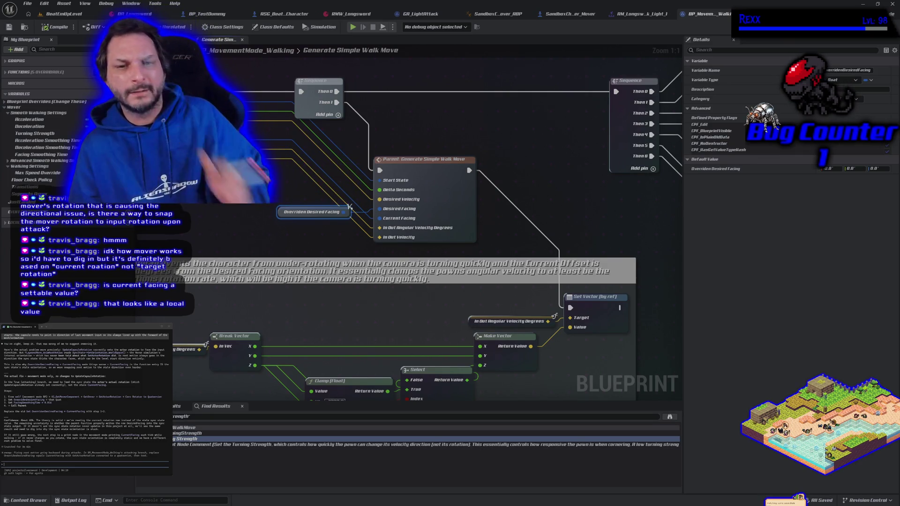
{"action": "left_click_drag", "start_coordinate": [312, 188], "coordinate": [380, 205]}
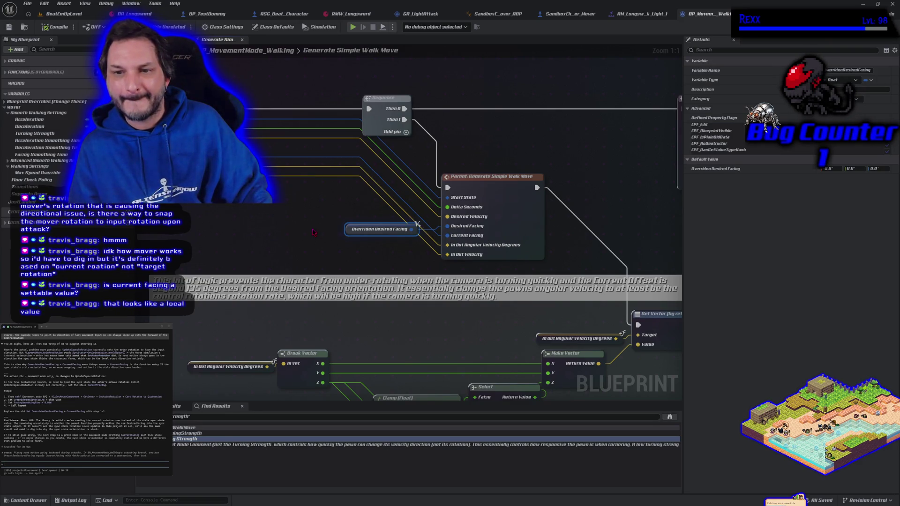
{"action": "left_click_drag", "start_coordinate": [345, 235], "coordinate": [295, 225]}
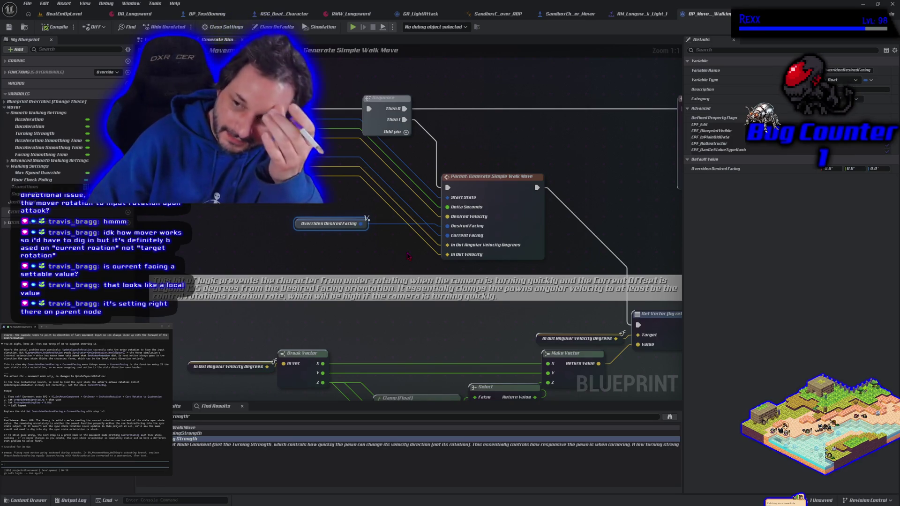
{"action": "scroll", "coordinate": [407, 256], "scroll_direction": "down", "scroll_amount": 1}
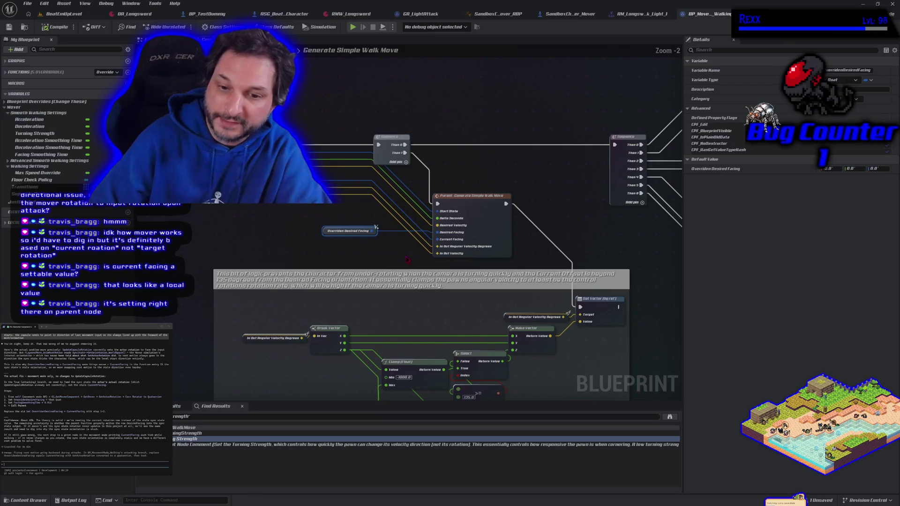
{"action": "scroll", "coordinate": [407, 256], "scroll_direction": "down", "scroll_amount": 1}
{"action": "left_click_drag", "start_coordinate": [407, 256], "coordinate": [366, 161]}
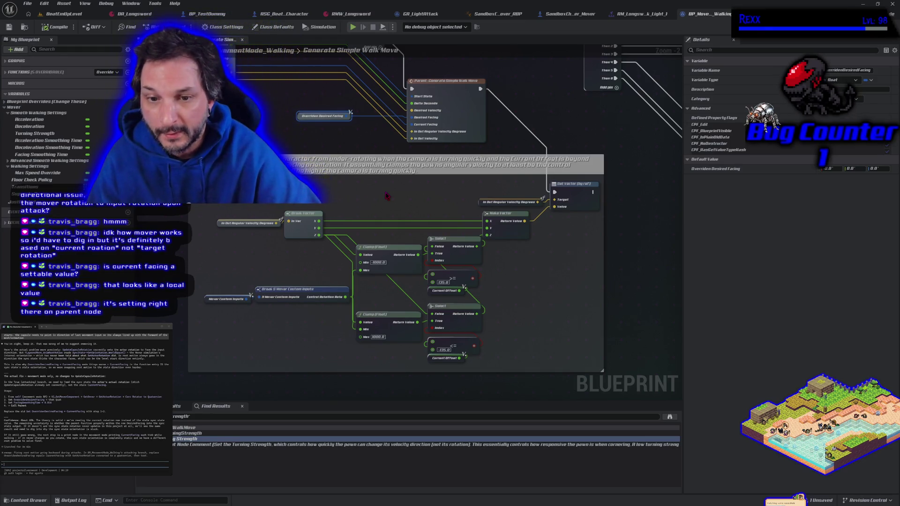
{"action": "left_click_drag", "start_coordinate": [403, 210], "coordinate": [398, 180]}
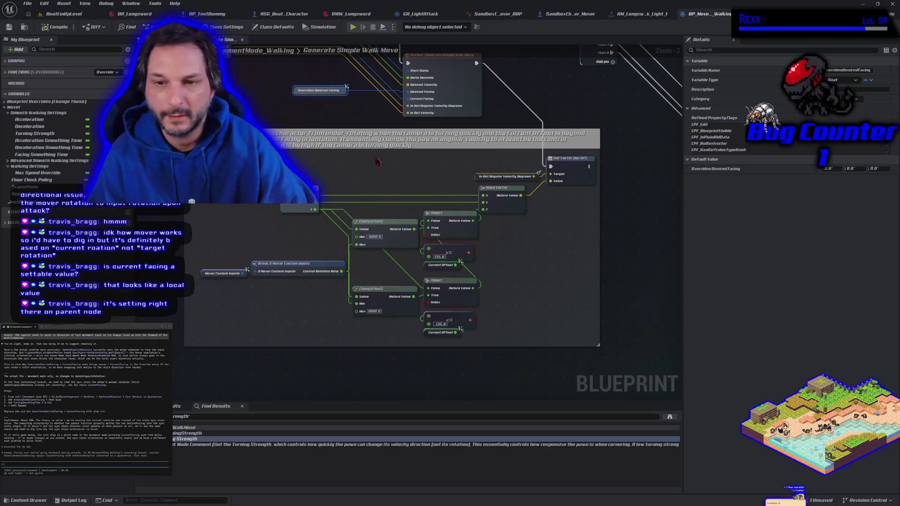
{"action": "scroll", "coordinate": [475, 220], "scroll_direction": "up", "scroll_amount": 2}
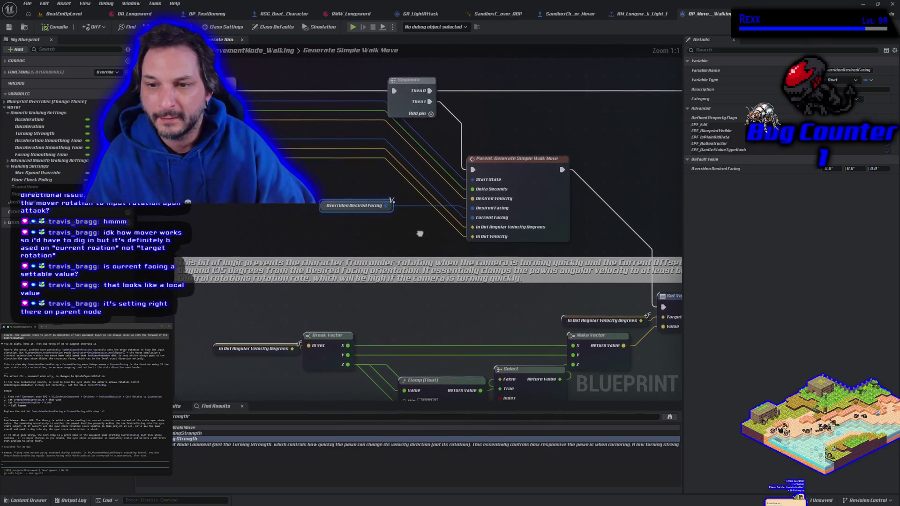
- Replace the Current Facing input's link with a promoted Current Facing variable, compile, and play-test
{"action": "right_click", "coordinate": [477, 218]}
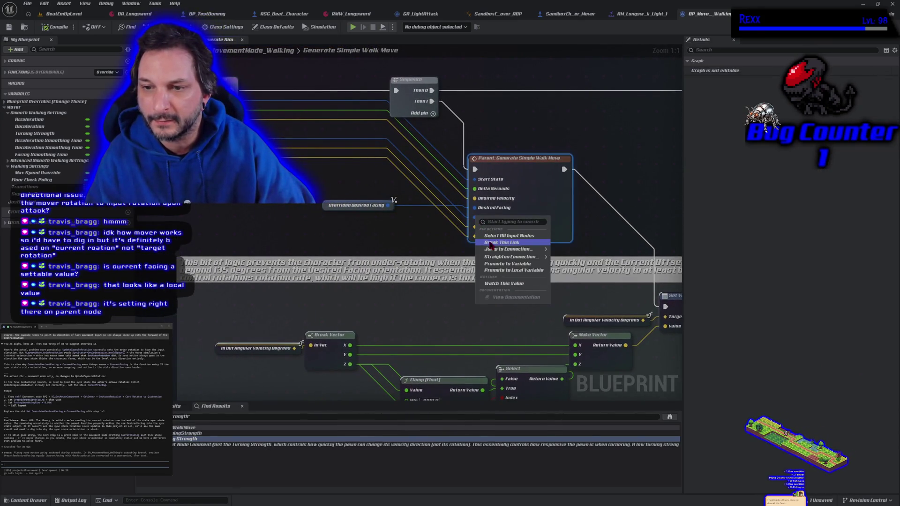
{"action": "left_click", "coordinate": [496, 237]}
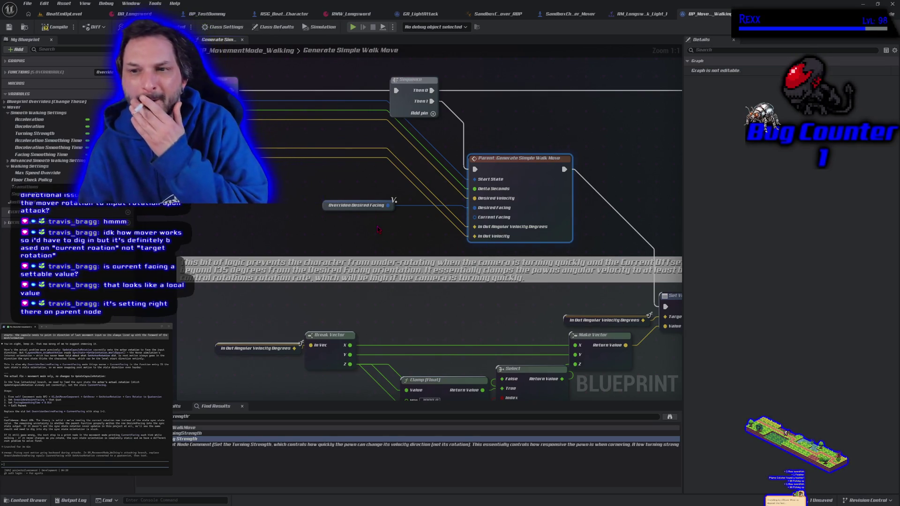
{"action": "left_click_drag", "start_coordinate": [477, 219], "coordinate": [400, 229]}
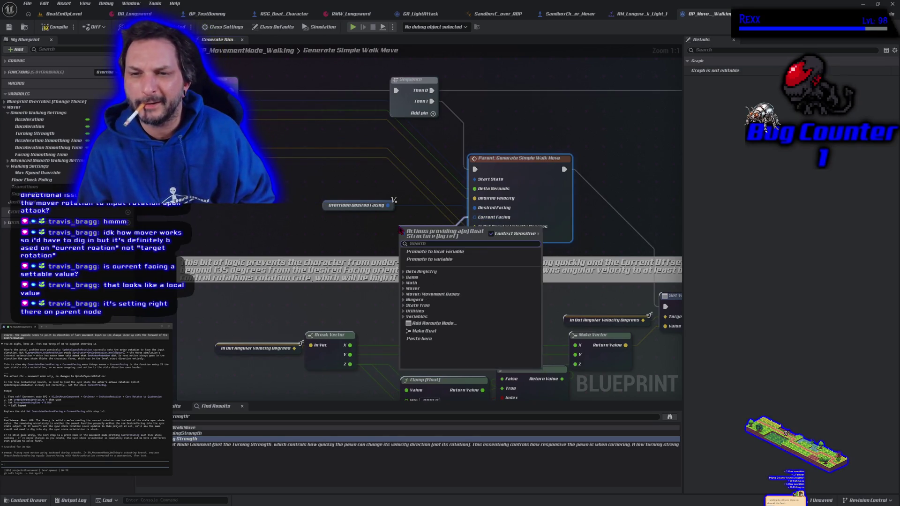
{"action": "left_click", "coordinate": [414, 258]}
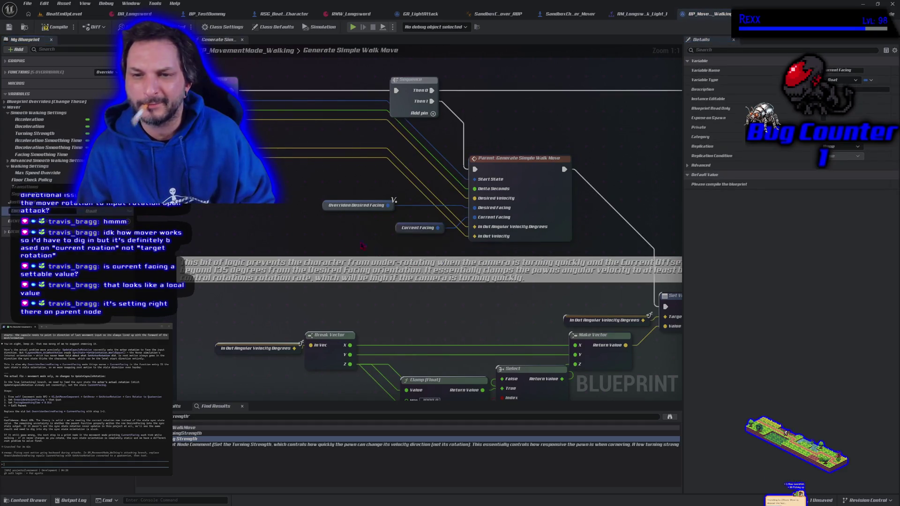
{"action": "left_click", "coordinate": [51, 28]}
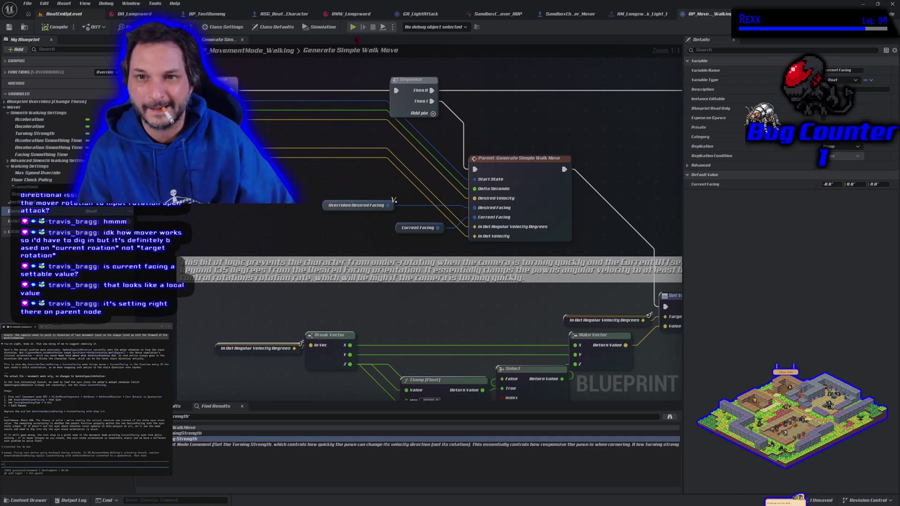
{"action": "left_click", "coordinate": [354, 29]}
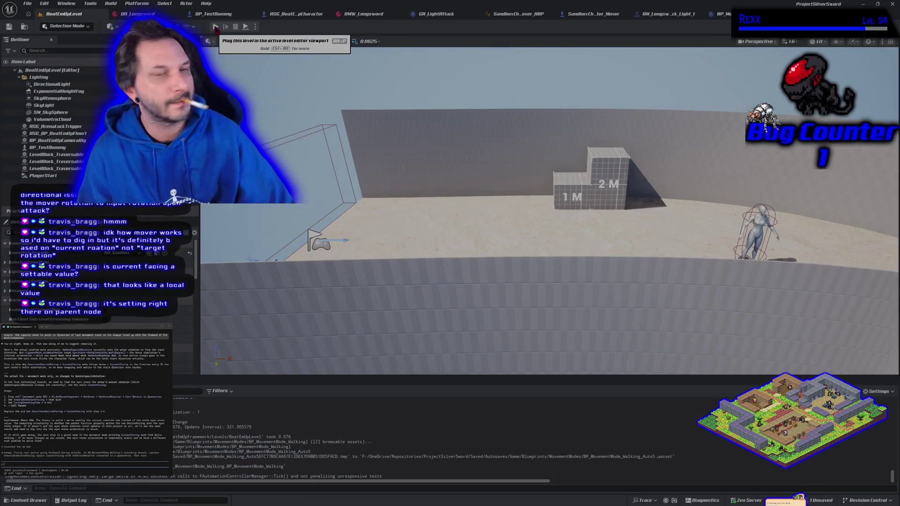
- Walk the character around with WASD to check facing, then return to the walking blueprint
{"action": "key", "text": "d"}
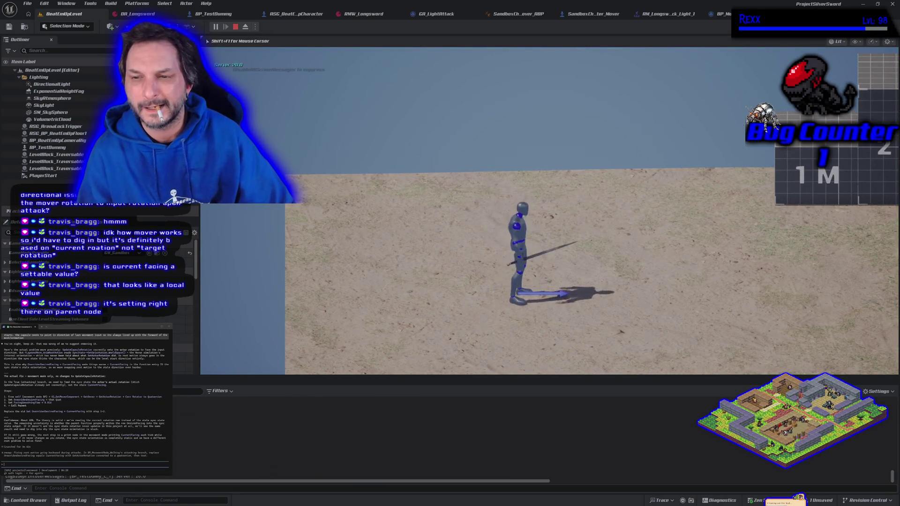
{"action": "key", "text": "d"}
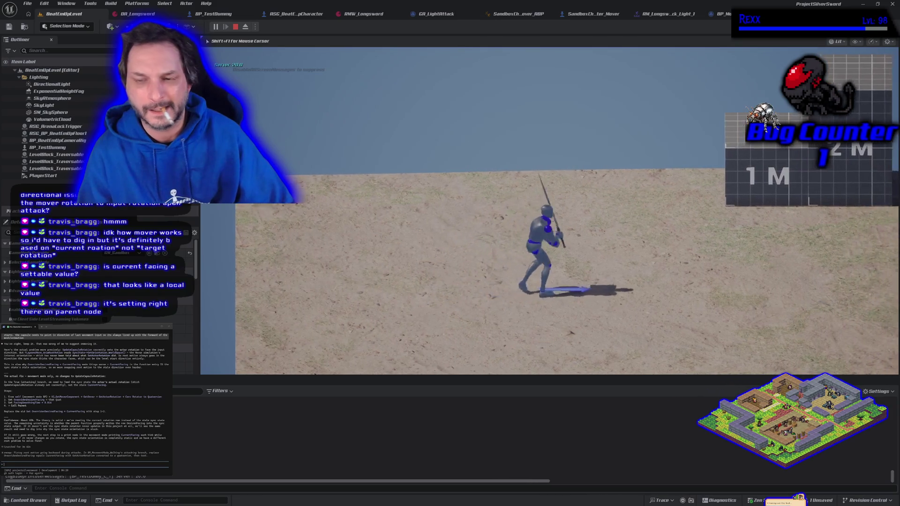
{"action": "key", "text": "a"}
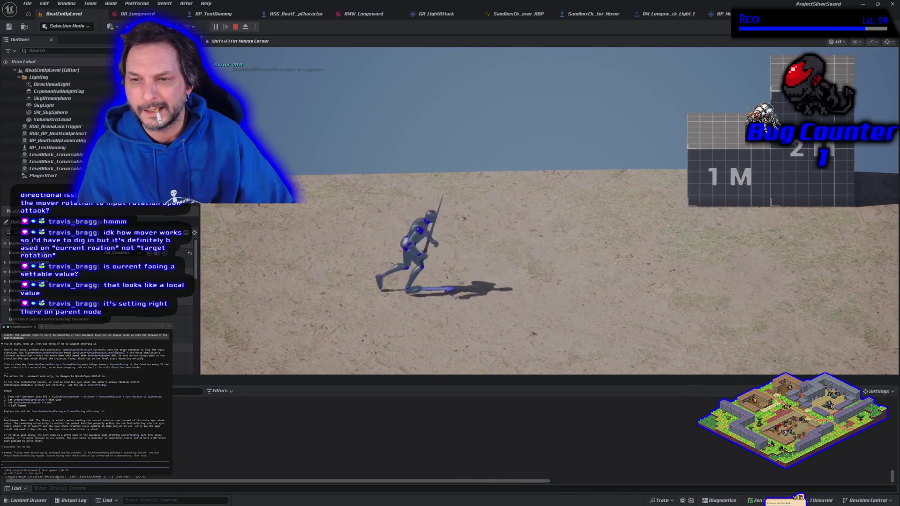
{"action": "key", "text": "d"}
{"action": "key", "text": "w"}
{"action": "key", "text": "a"}
{"action": "key", "text": "s"}
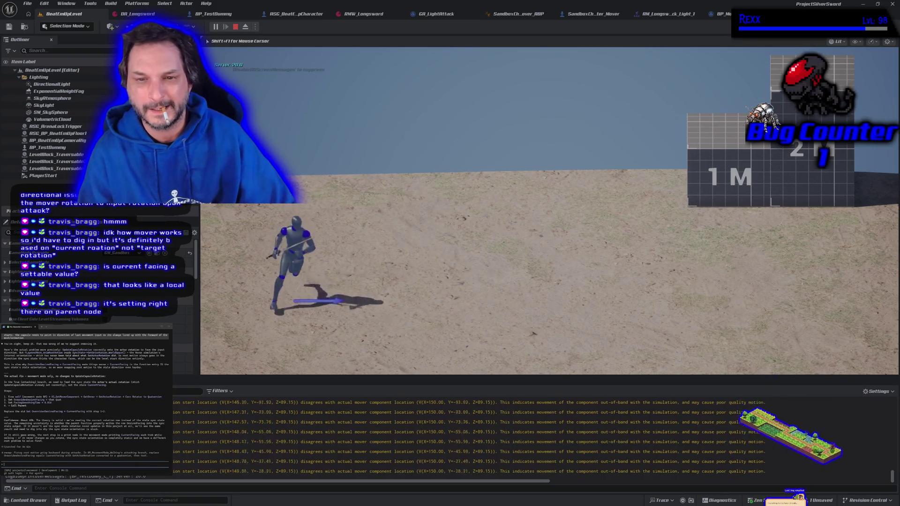
{"action": "key", "text": "a"}
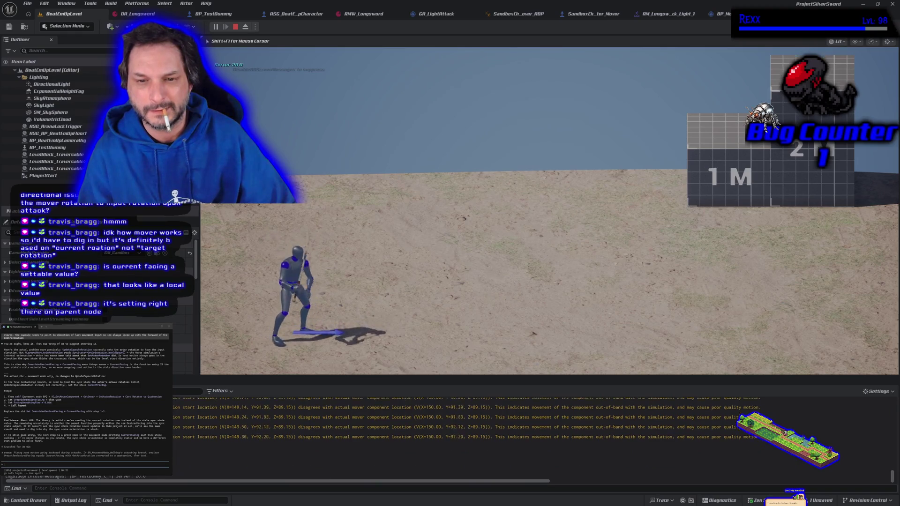
{"action": "key", "text": "w"}
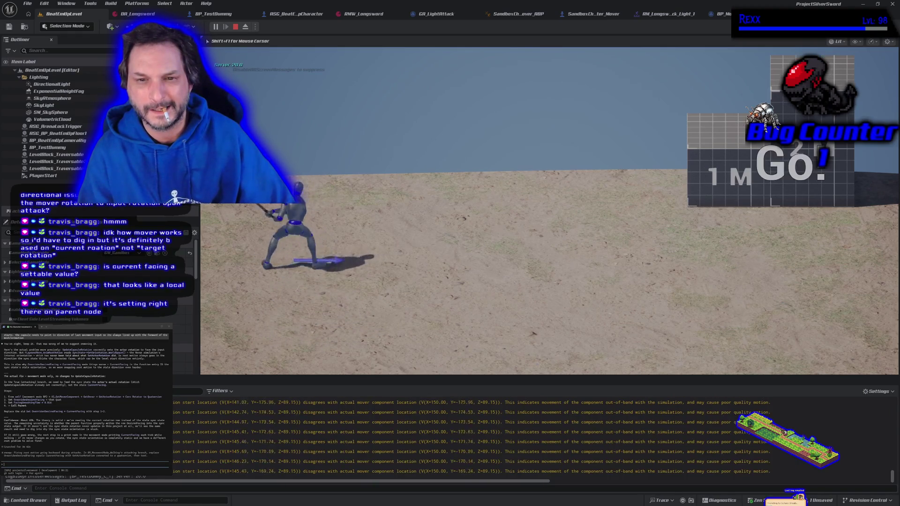
{"action": "key", "text": "Escape"}
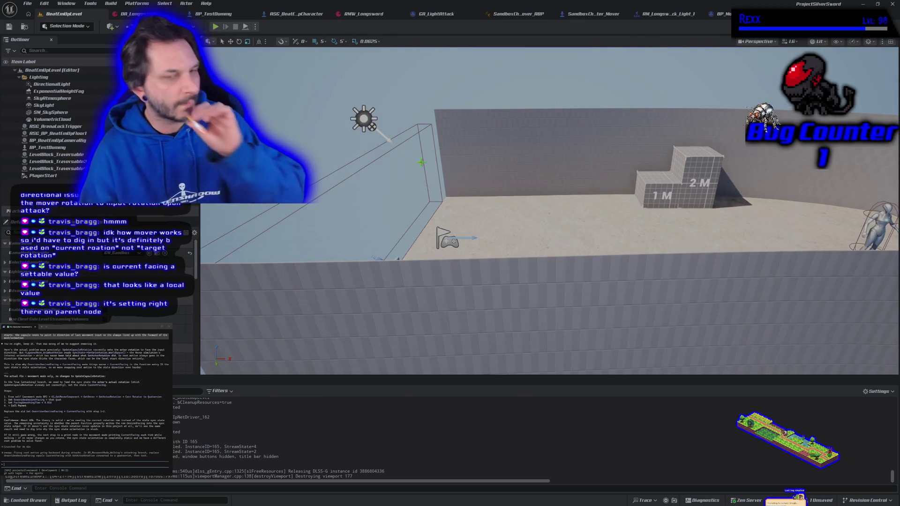
{"action": "left_click", "coordinate": [720, 14]}
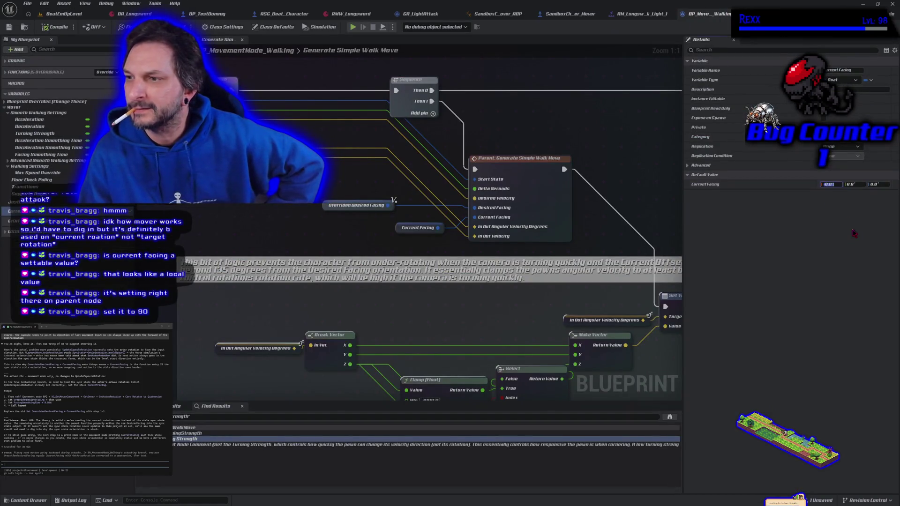
- Set the Current Facing default to 0, 0, 90, compile, and start a play test
{"action": "left_click", "coordinate": [828, 185]}
{"action": "key", "text": "Tab"}
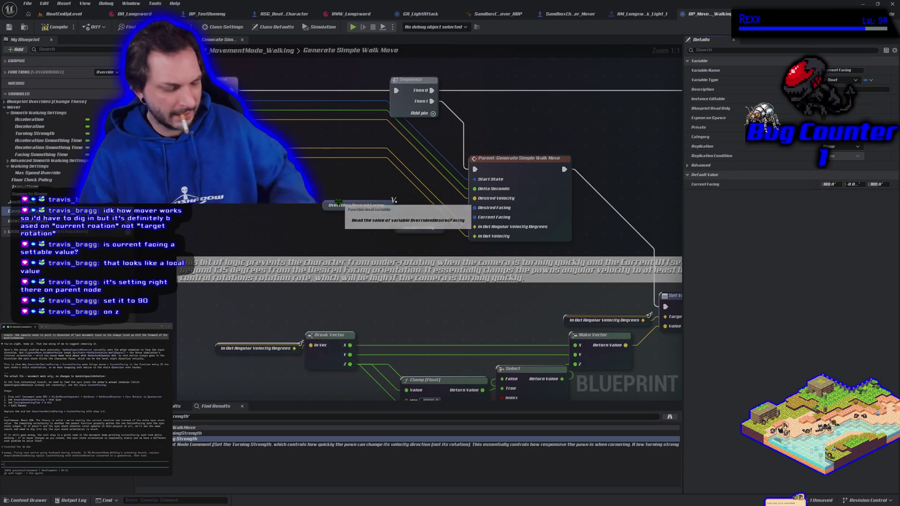
{"action": "key", "text": "ctrl+z"}
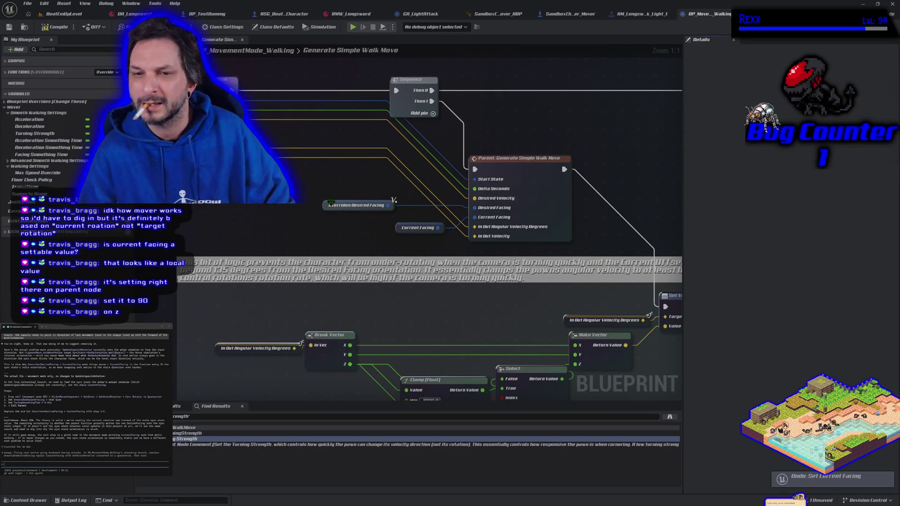
{"action": "left_click", "coordinate": [402, 229]}
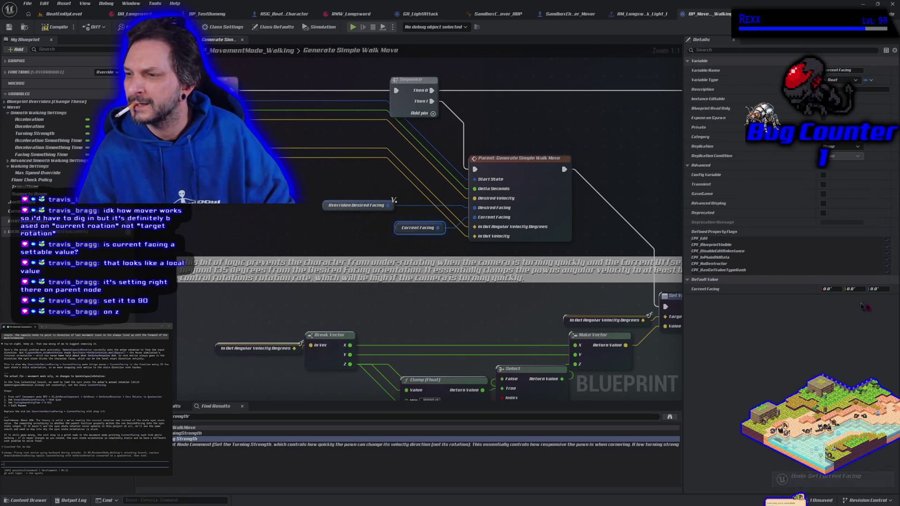
{"action": "left_click", "coordinate": [875, 288]}
{"action": "type", "text": "90"}
{"action": "key", "text": "Return"}
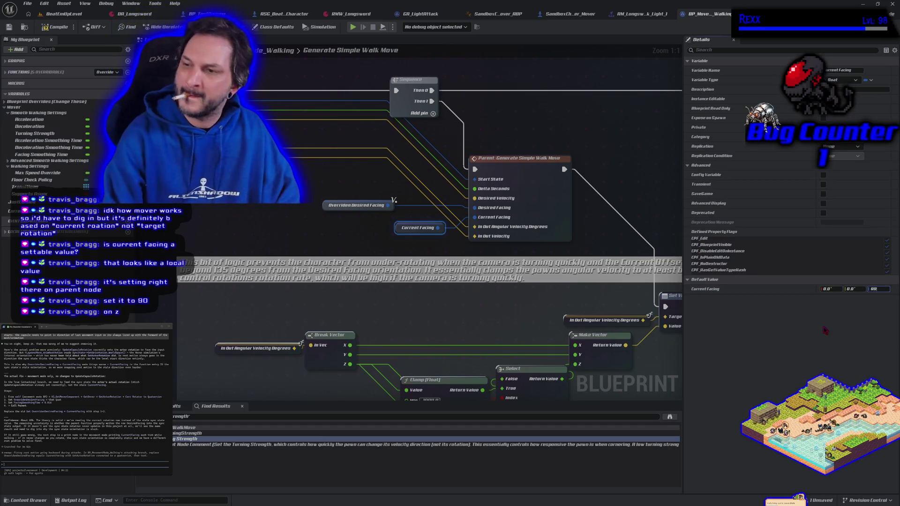
{"action": "left_click", "coordinate": [47, 28]}
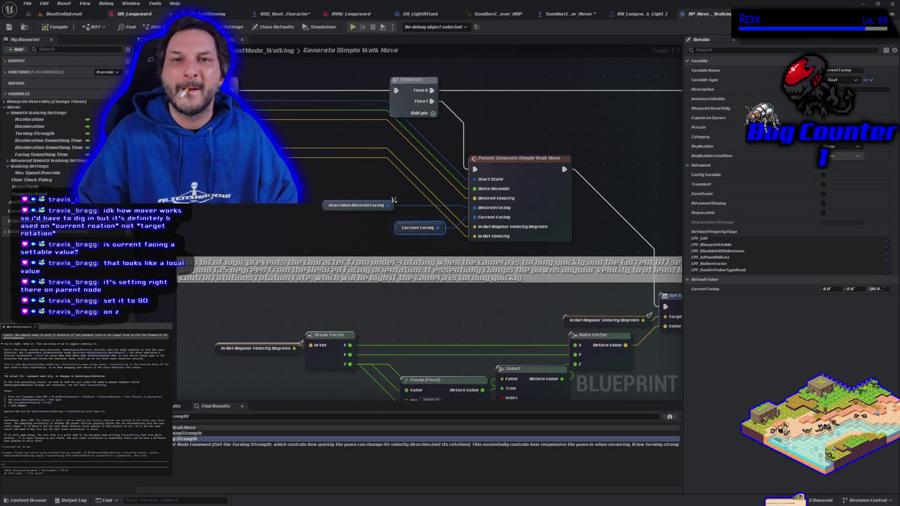
{"action": "left_click", "coordinate": [353, 27]}
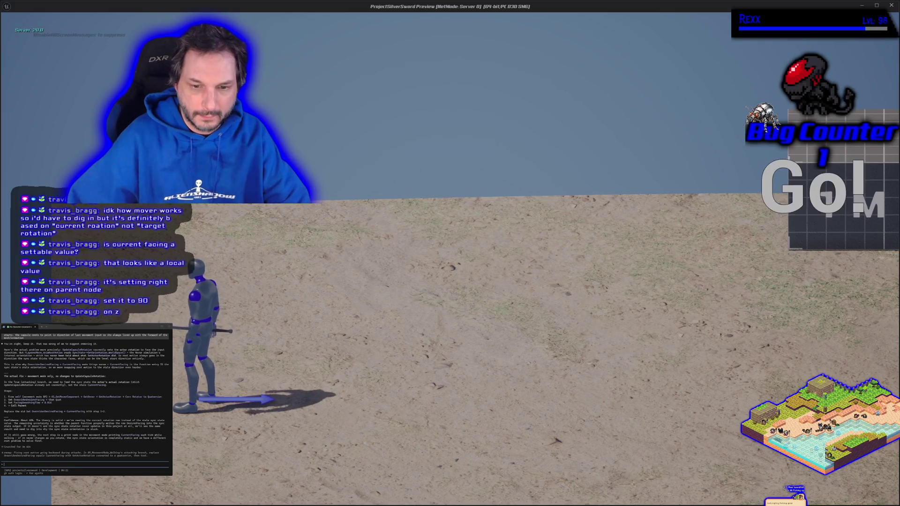
- Run and attack left and right in the play session to check facing, then stop
{"action": "key", "text": "w"}
{"action": "key", "text": "w"}
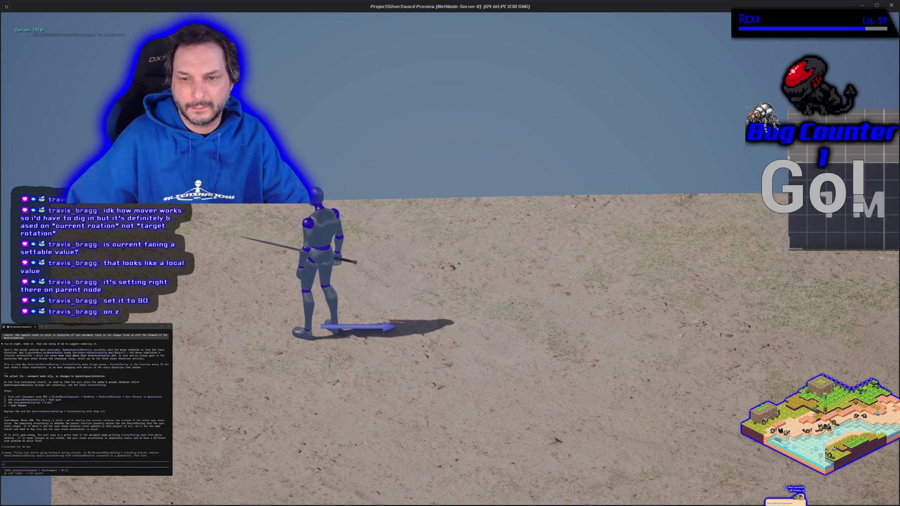
{"action": "key", "text": "a"}
{"action": "key", "text": "d"}
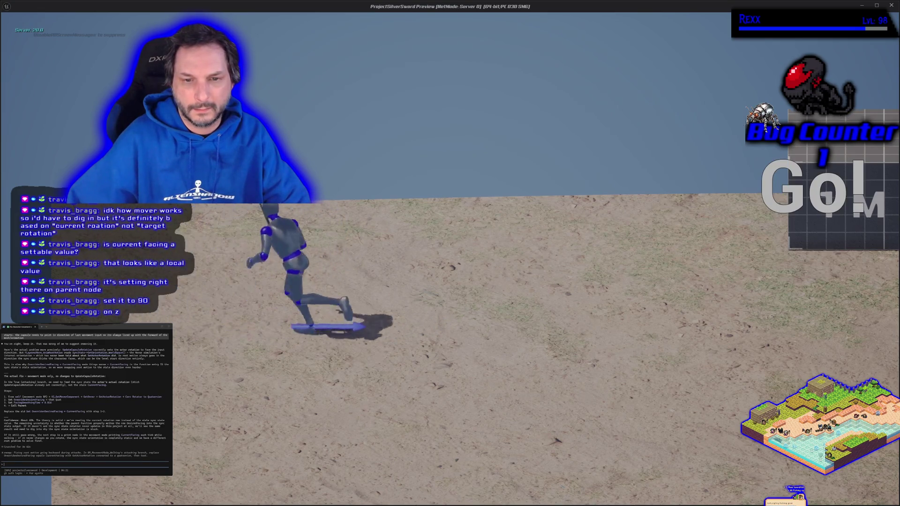
{"action": "key", "text": "a"}
{"action": "key", "text": "d"}
{"action": "key", "text": "d"}
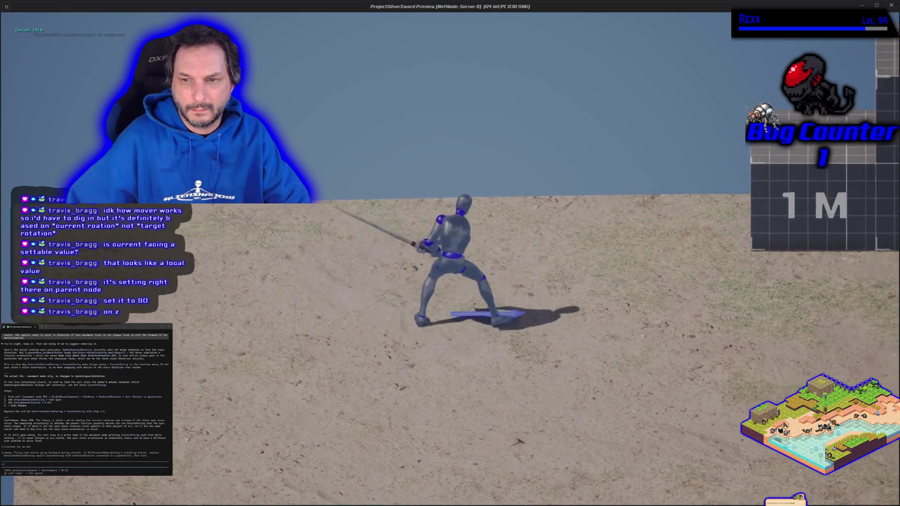
{"action": "key", "text": "a"}
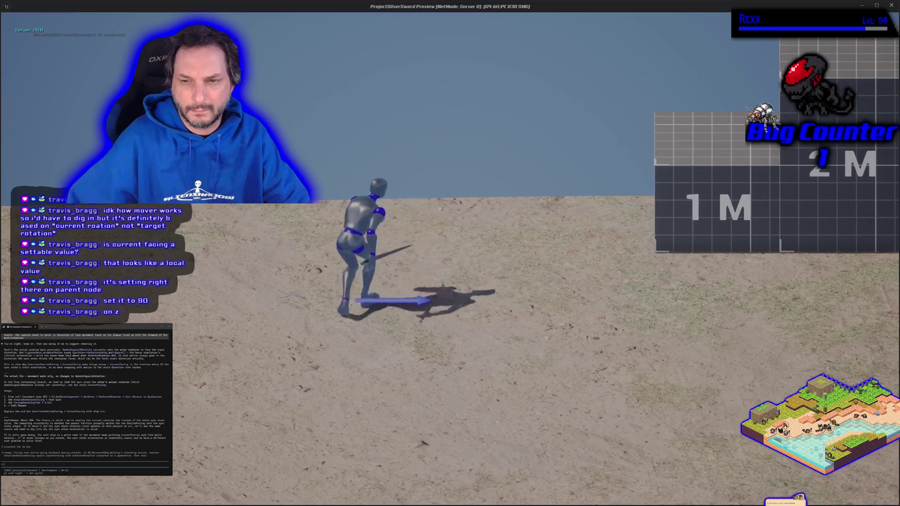
{"action": "key", "text": "Escape"}
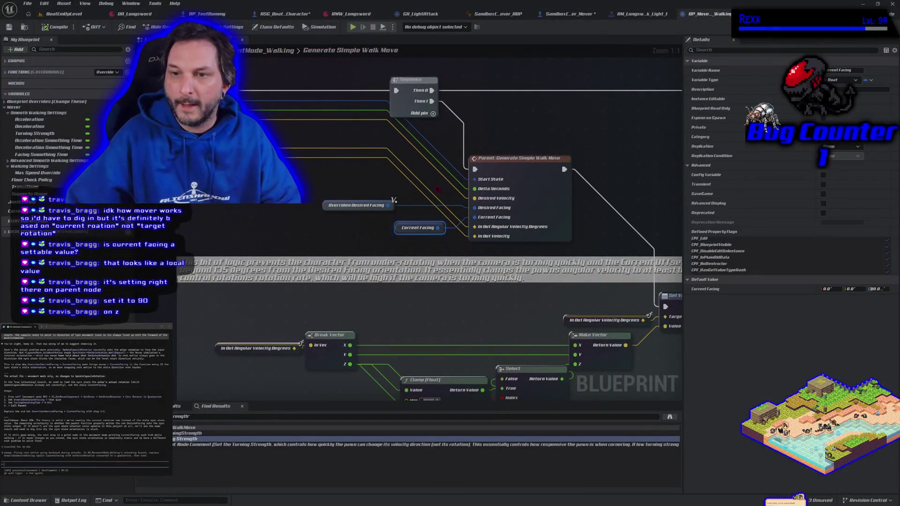
- Wire Current Facing into the Desired Facing input and play-test the facing again
{"action": "mouse_move", "coordinate": [437, 227]}
{"action": "left_mouse_down"}
{"action": "mouse_move", "coordinate": [462, 227]}
{"action": "mouse_move", "coordinate": [476, 208]}
{"action": "left_mouse_up"}
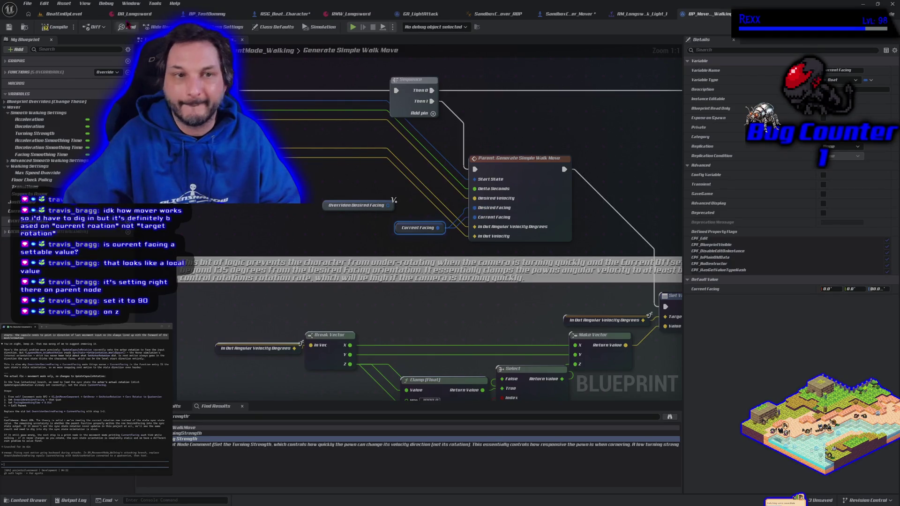
{"action": "left_click", "coordinate": [352, 27]}
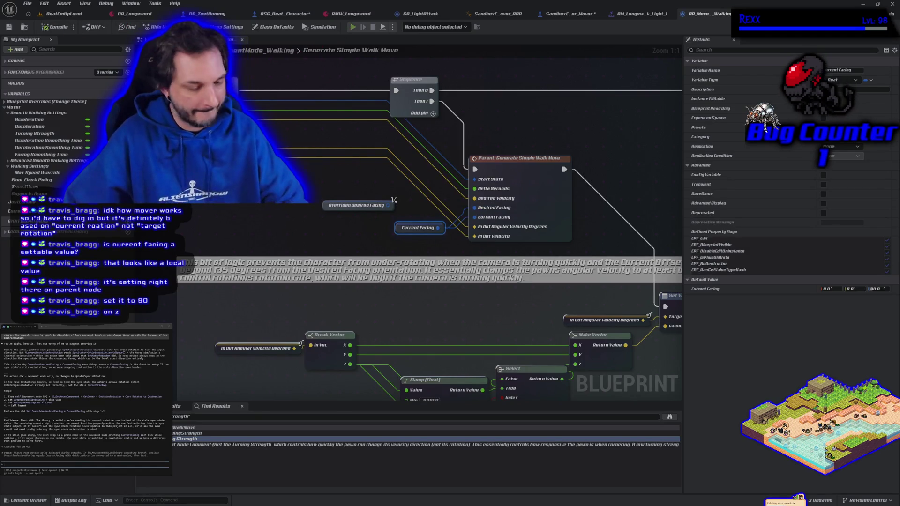
{"action": "key", "text": "d"}
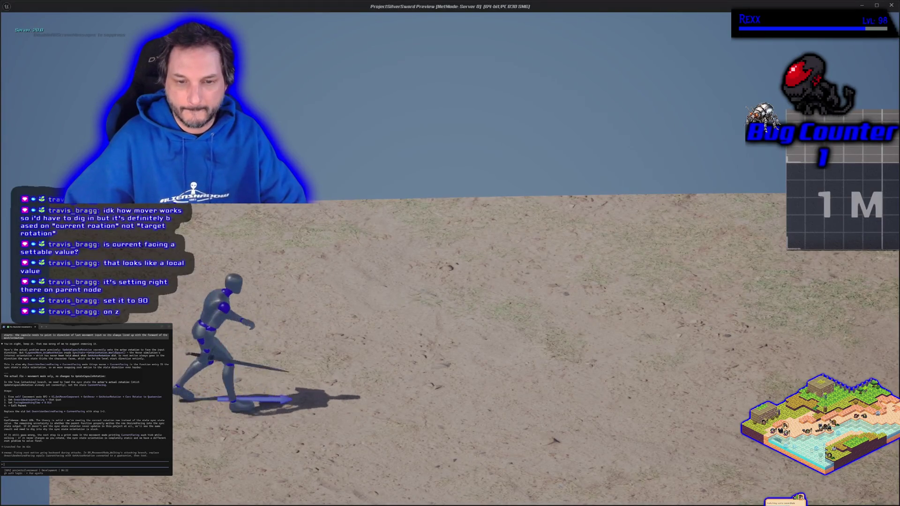
{"action": "key", "text": "a"}
{"action": "key", "text": "s"}
{"action": "key", "text": "d"}
{"action": "key", "text": "d"}
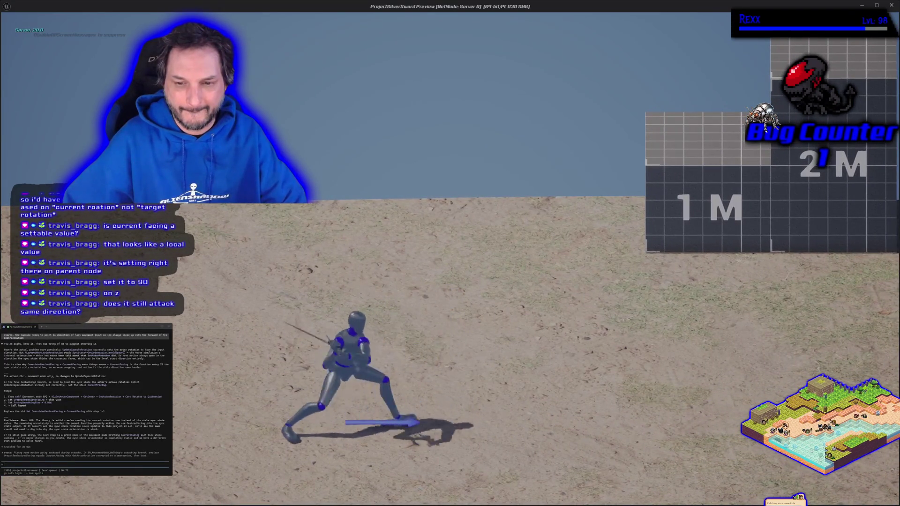
{"action": "key", "text": "Escape"}
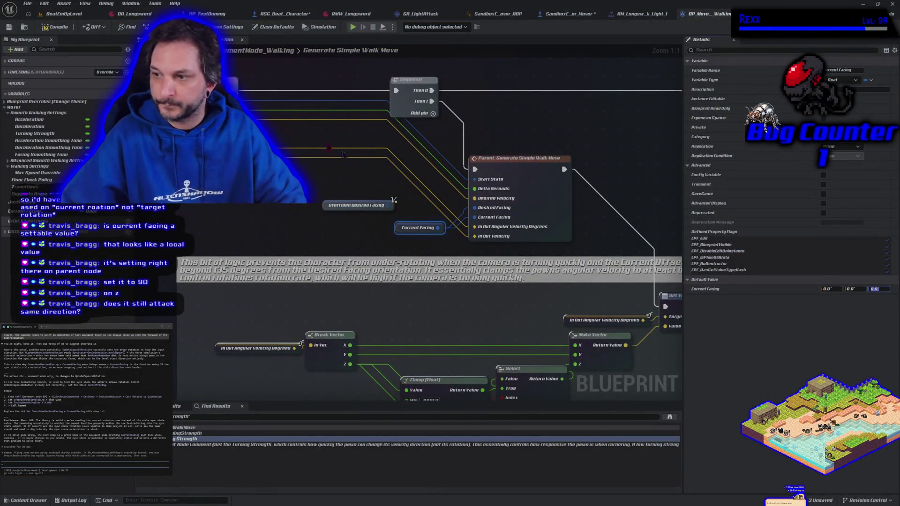
- Run one more brief play test, then enter 90 as Current Facing's Y default
{"action": "left_click", "coordinate": [354, 28]}
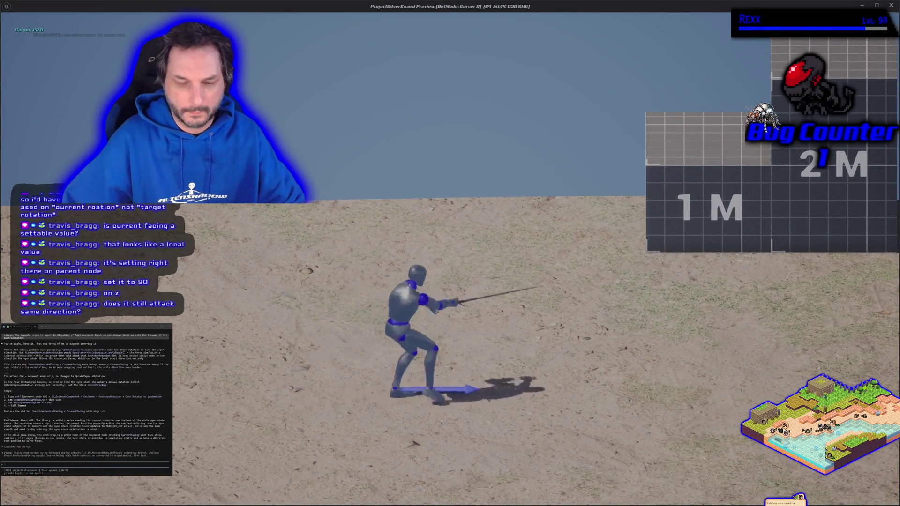
{"action": "key", "text": "Escape"}
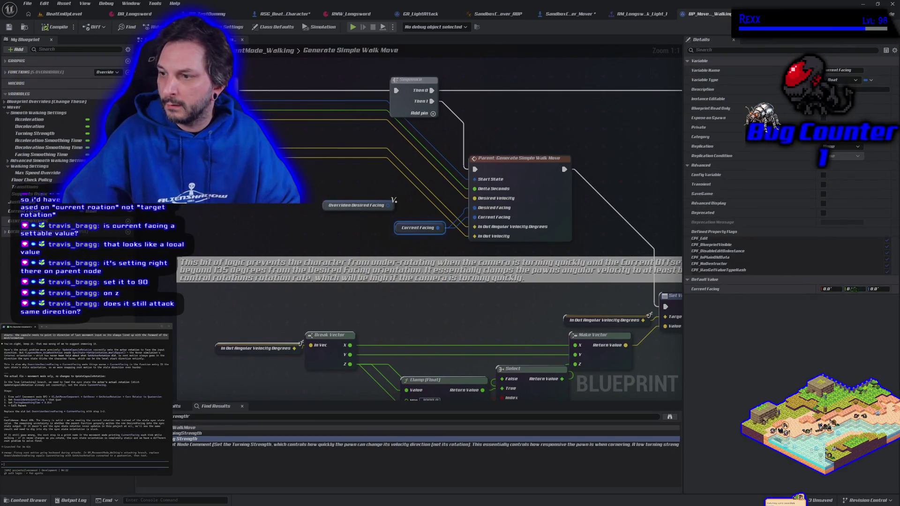
{"action": "type", "text": "90"}
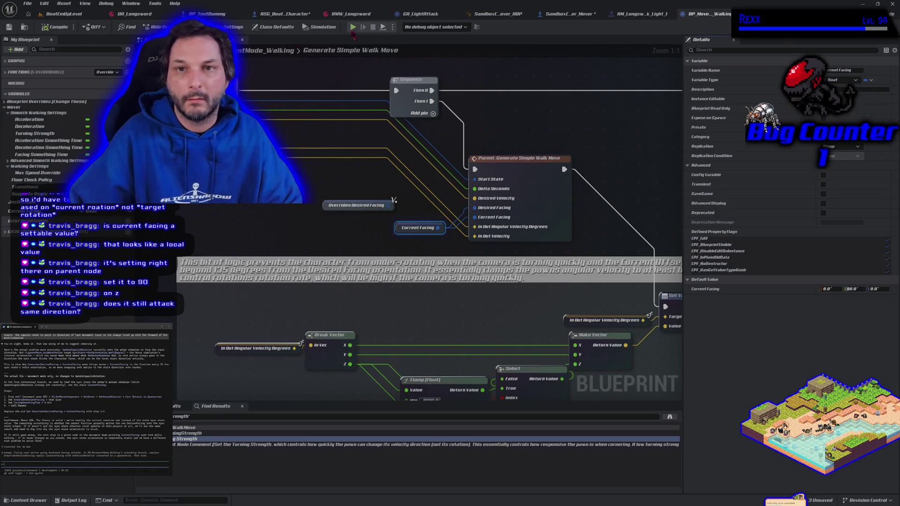
- Play-test the new facing by attacking and running left and up across the sand
{"action": "left_click", "coordinate": [353, 29]}
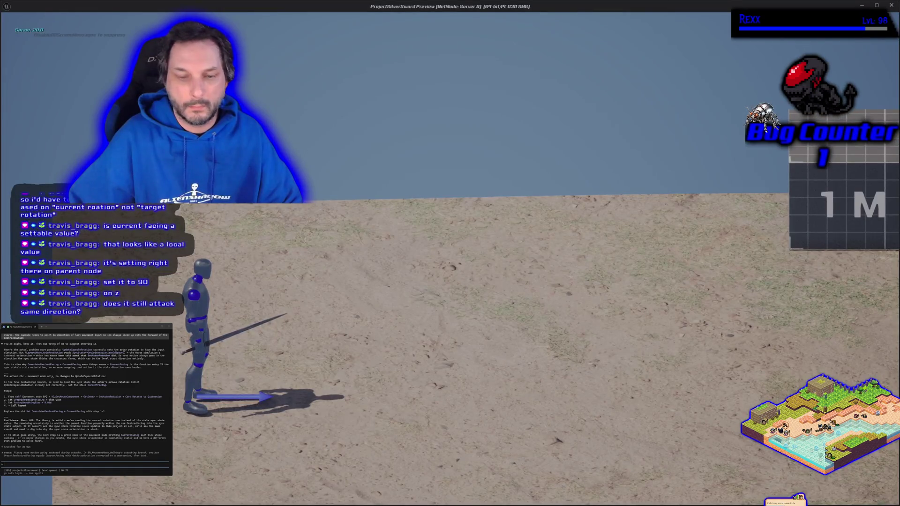
{"action": "key", "text": "d"}
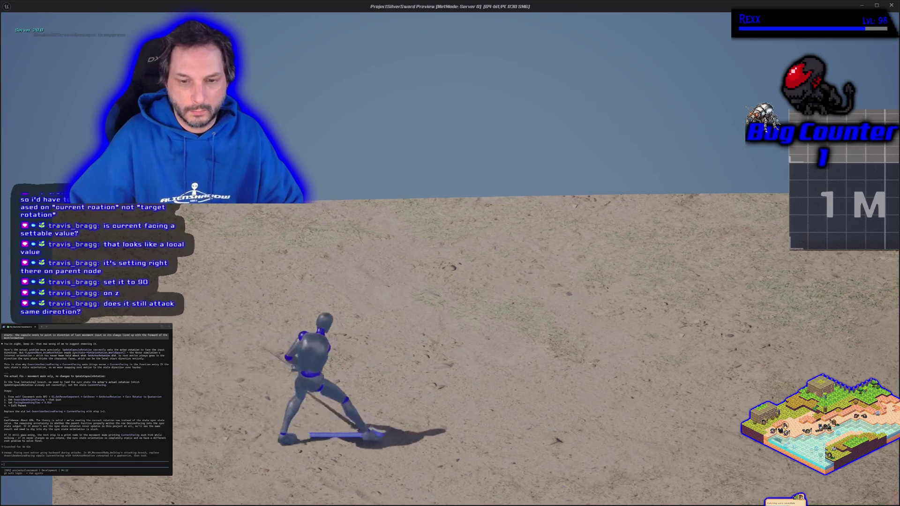
{"action": "key", "text": "a"}
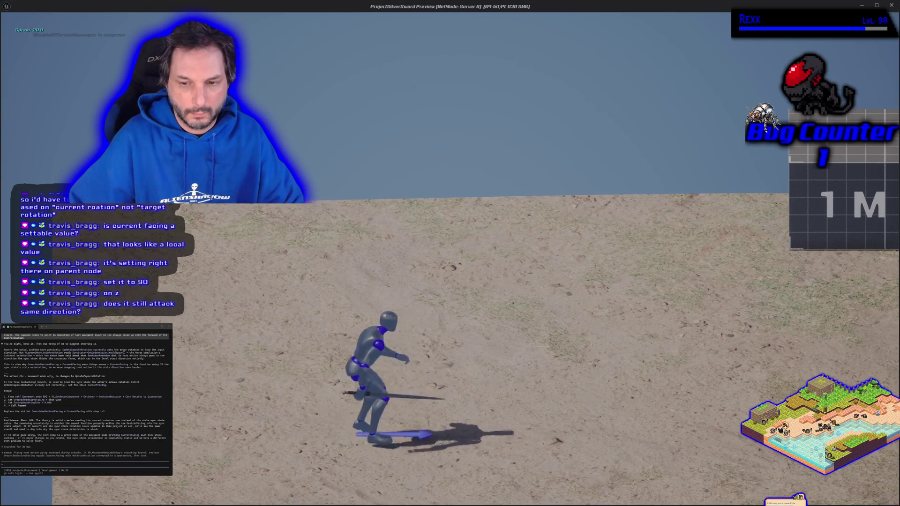
{"action": "key", "text": "w"}
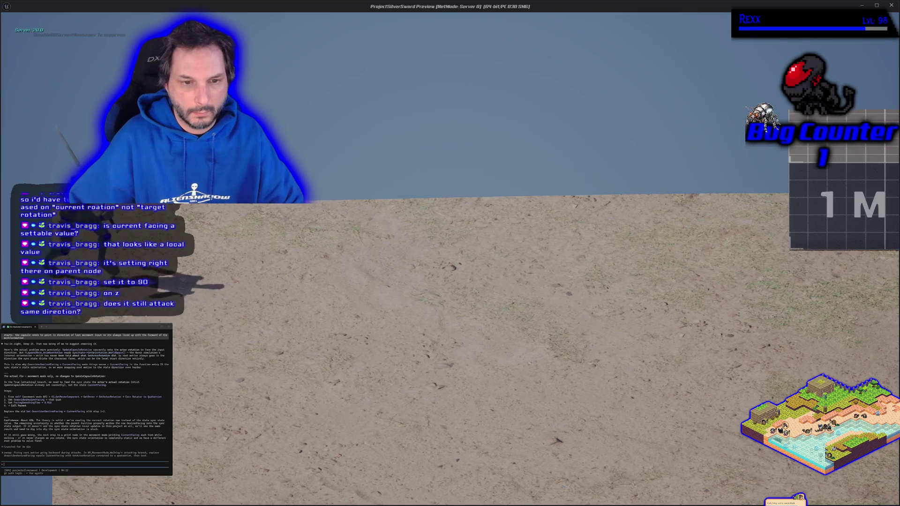
{"action": "key", "text": "Escape"}
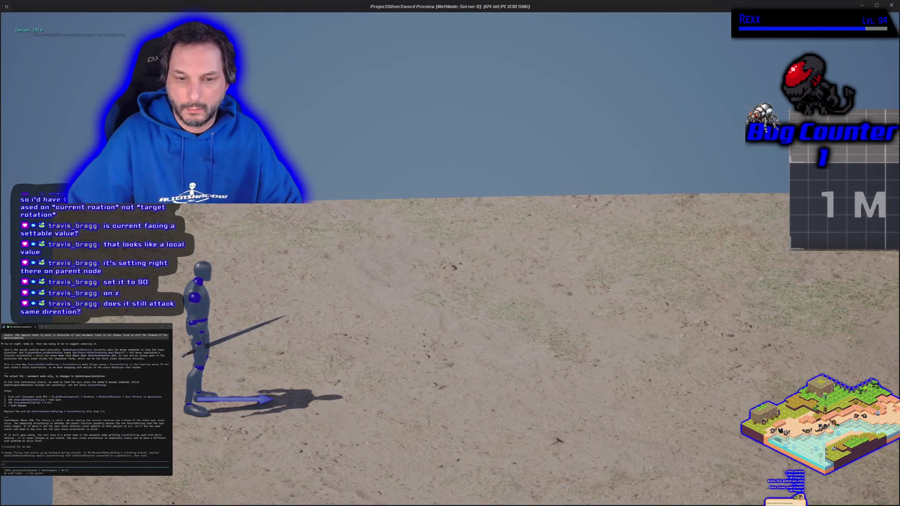
- Test the facing once more, then set Current Facing's middle default value to 0
{"action": "key", "text": "d"}
{"action": "key", "text": "w"}
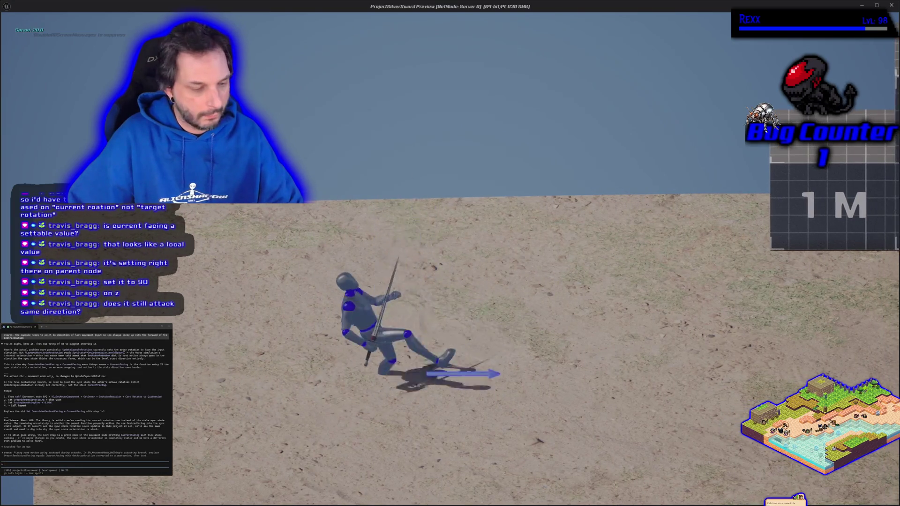
{"action": "key", "text": "Escape"}
{"action": "left_click", "coordinate": [851, 288]}
{"action": "type", "text": "0"}
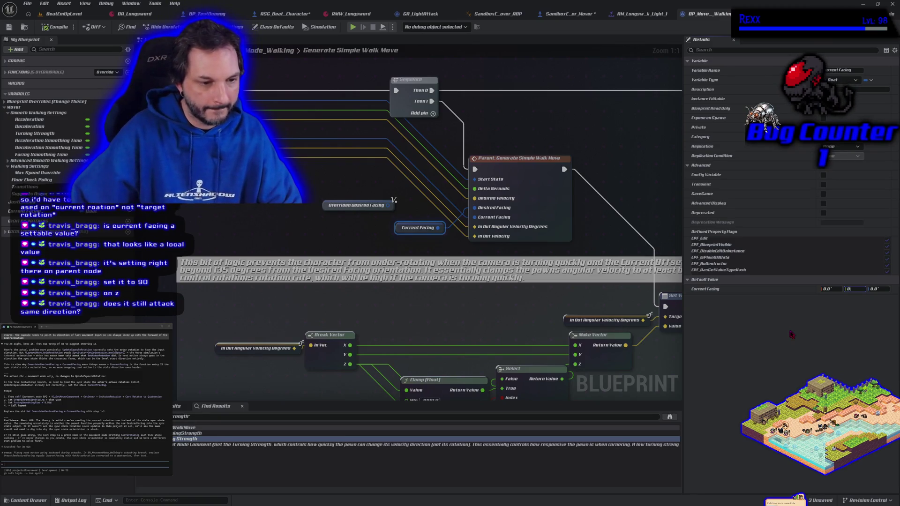
- Set Current Facing's Z default to 90 and play-test attacks while moving toward the camera
{"action": "left_click", "coordinate": [881, 289]}
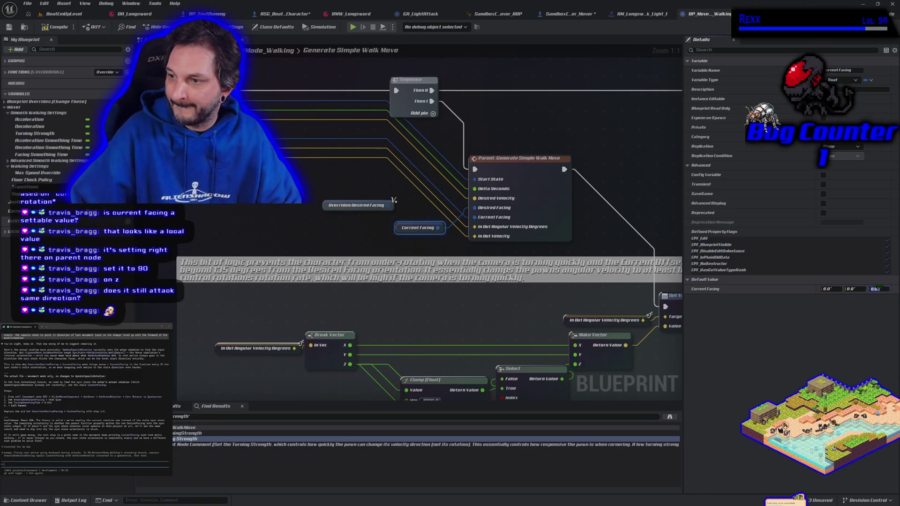
{"action": "type", "text": "90"}
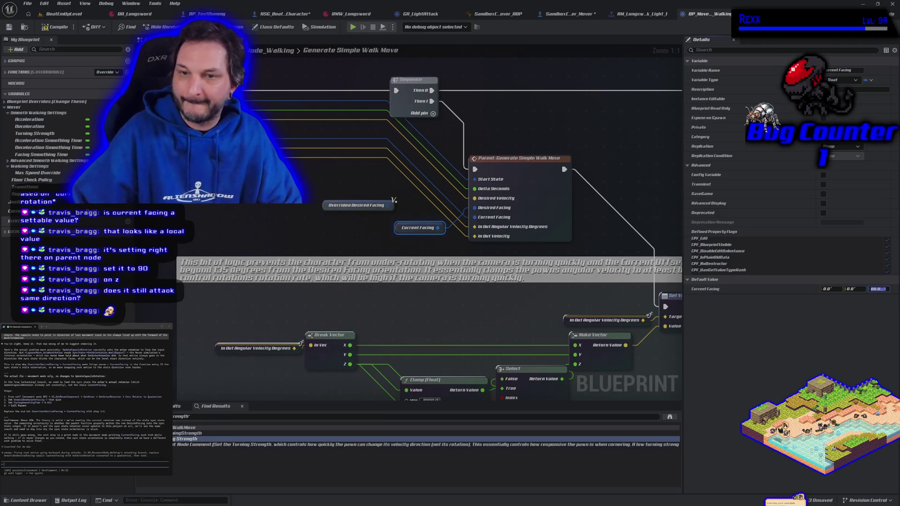
{"action": "left_click", "coordinate": [351, 27]}
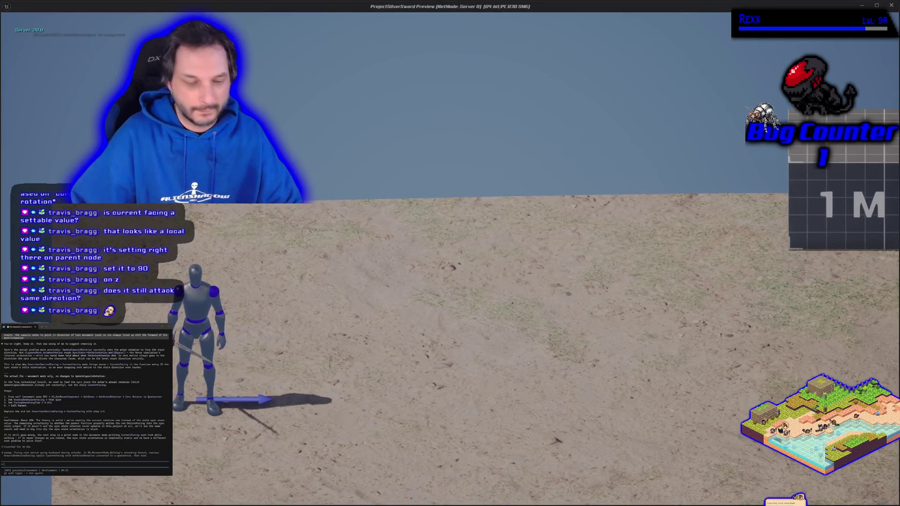
{"action": "key", "text": "space"}
{"action": "key", "text": "s"}
{"action": "key", "text": "space"}
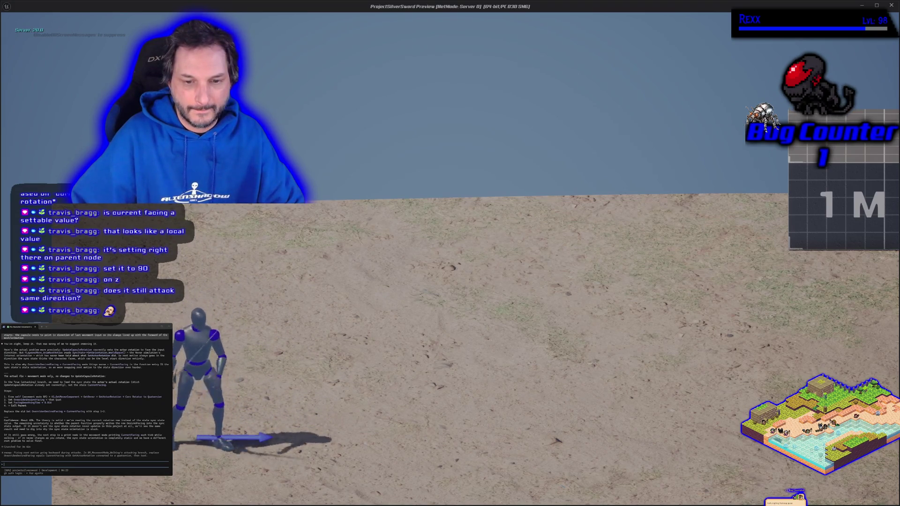
{"action": "key", "text": "s"}
{"action": "key", "text": "space"}
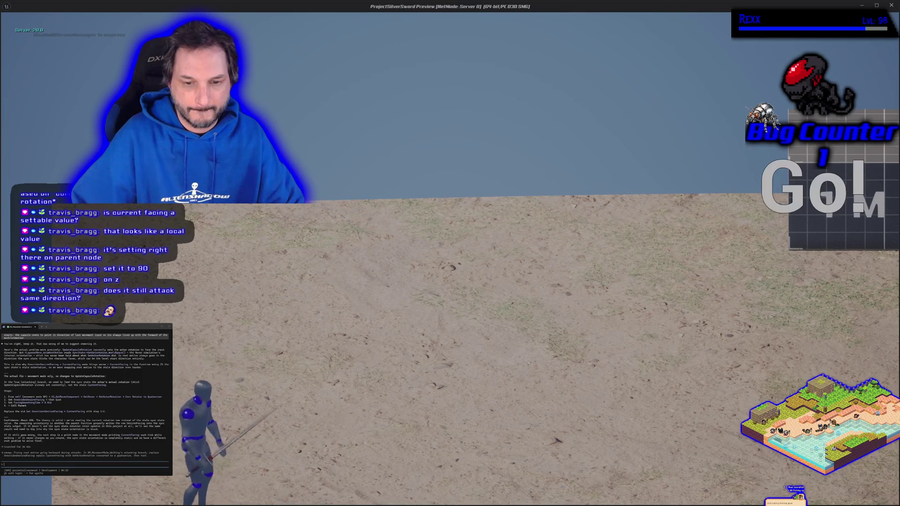
{"action": "key", "text": "Escape"}
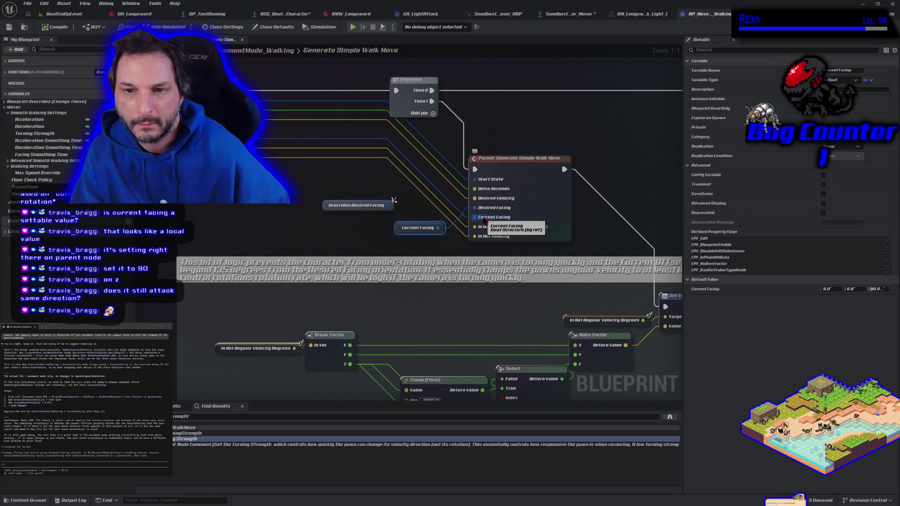
- Reconnect the Current Facing pin and run another quick play test
{"action": "left_click_drag", "start_coordinate": [438, 229], "coordinate": [475, 219]}
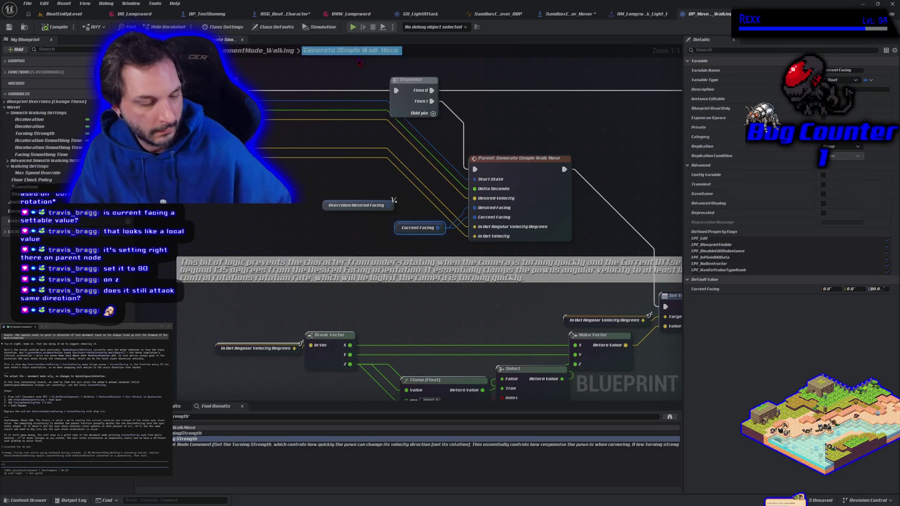
{"action": "key", "text": "alt+p"}
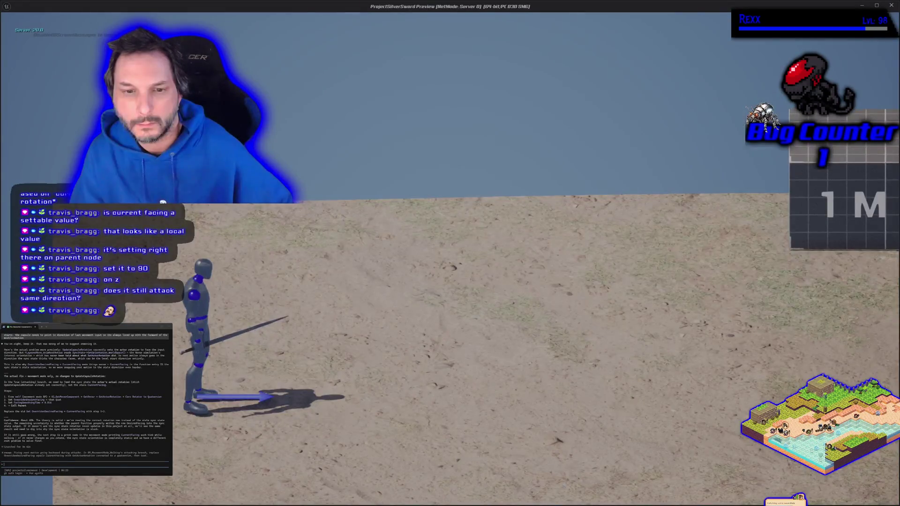
{"action": "key", "text": "d"}
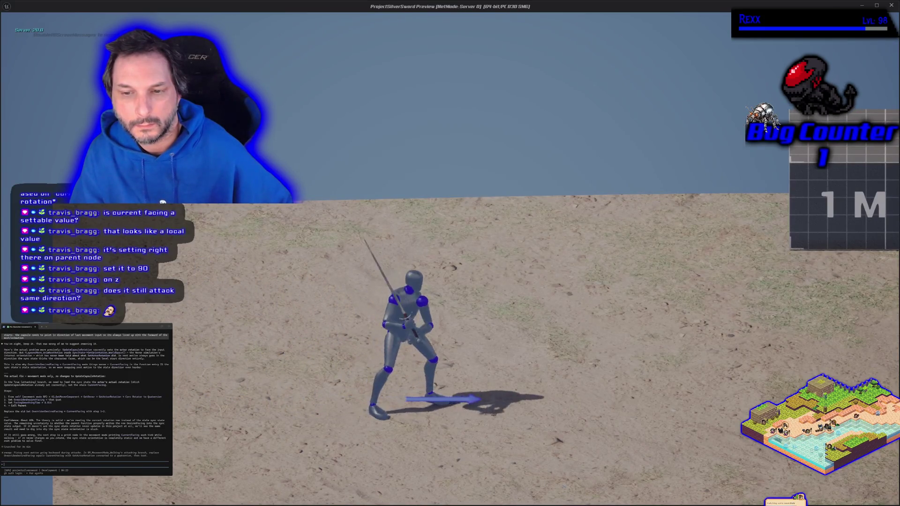
{"action": "key", "text": "Escape"}
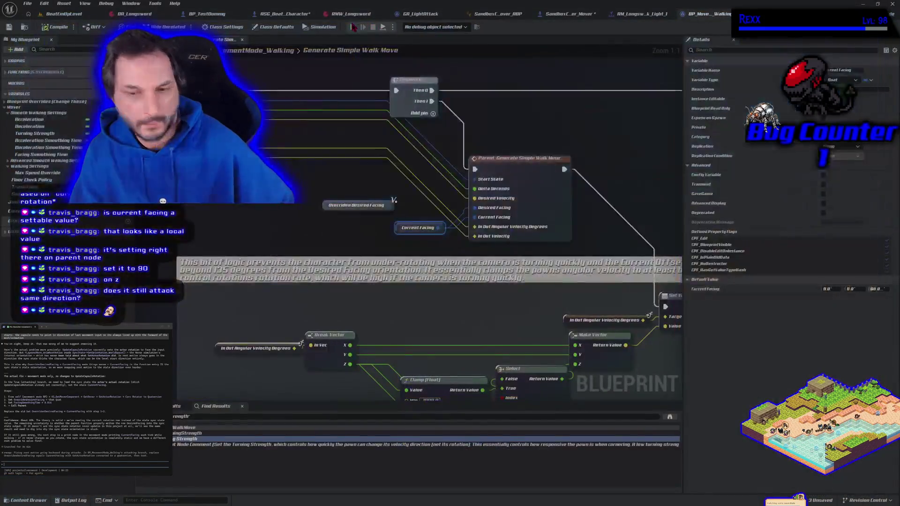
- Undo the last link, wire Overriden Desired Facing instead, and play-test running and attacking
{"action": "key", "text": "ctrl+z"}
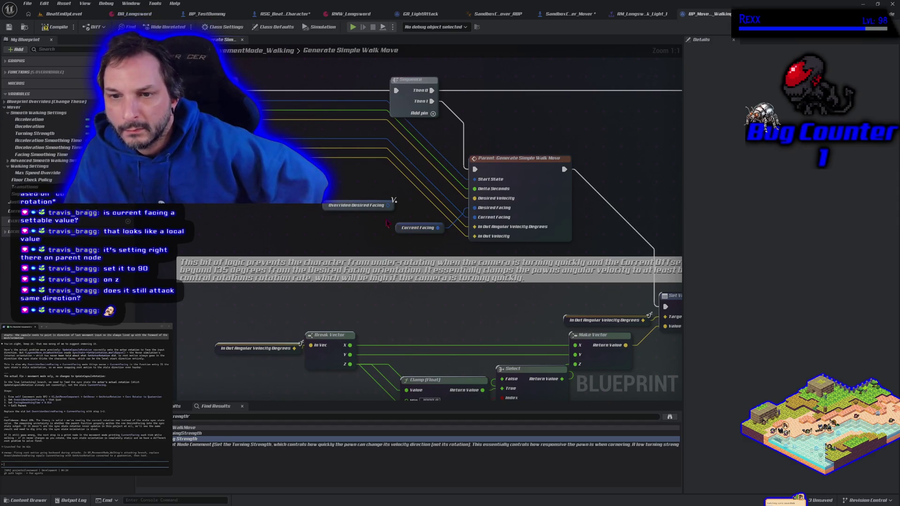
{"action": "mouse_move", "coordinate": [385, 202]}
{"action": "left_mouse_down"}
{"action": "mouse_move", "coordinate": [450, 221]}
{"action": "mouse_move", "coordinate": [436, 224]}
{"action": "mouse_move", "coordinate": [474, 208]}
{"action": "left_mouse_up"}
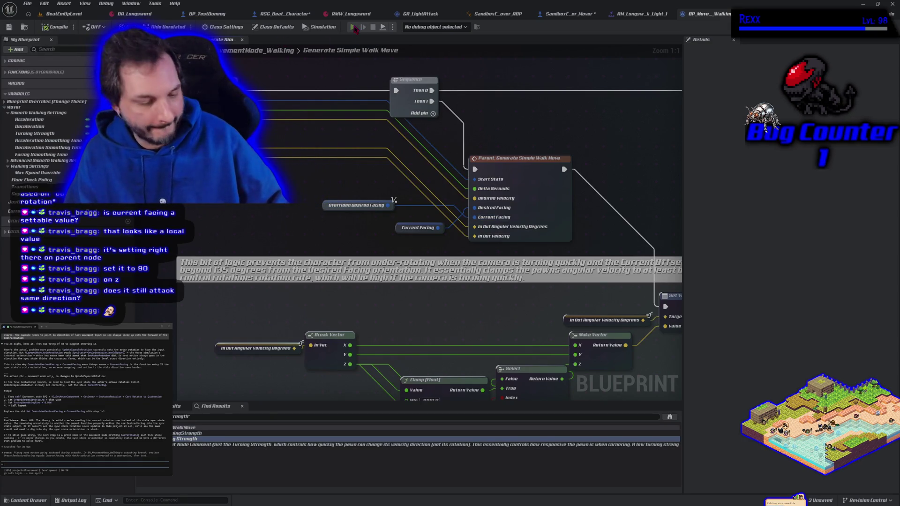
{"action": "left_click", "coordinate": [353, 27]}
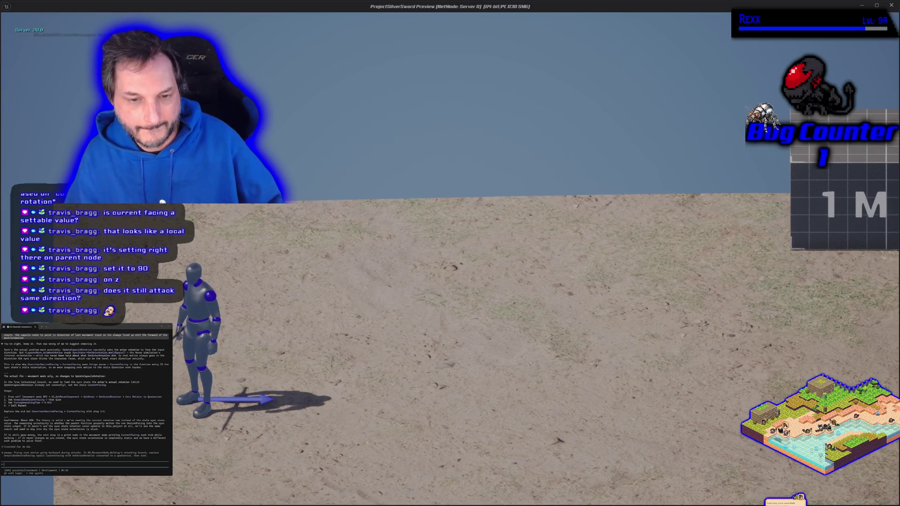
{"action": "key", "text": "d"}
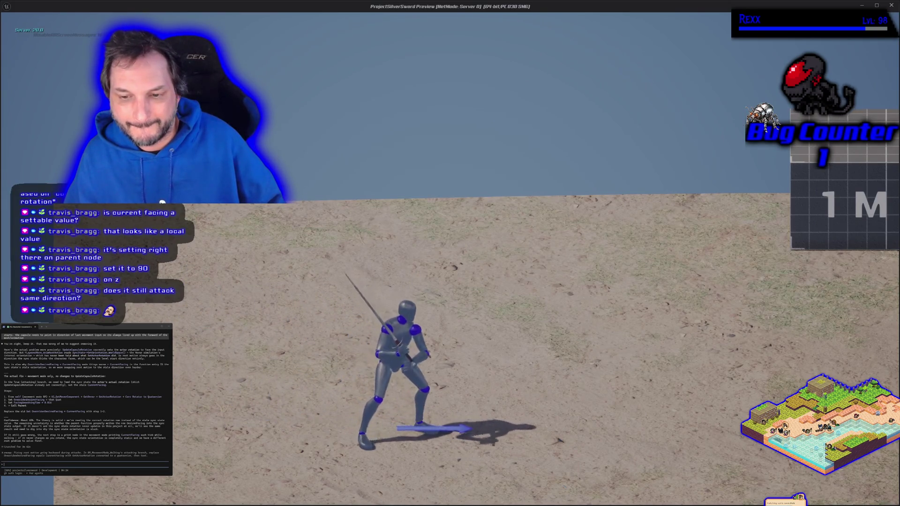
{"action": "key", "text": "a"}
{"action": "key", "text": "w"}
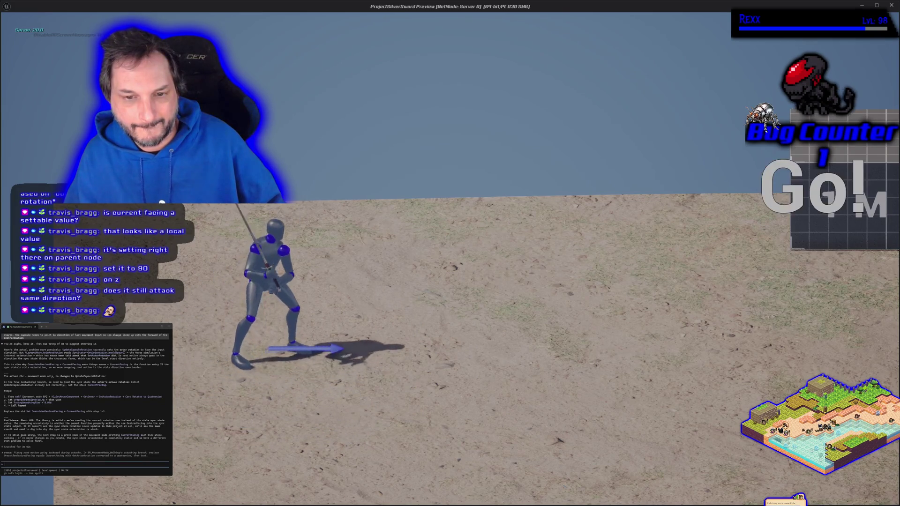
{"action": "key", "text": "a"}
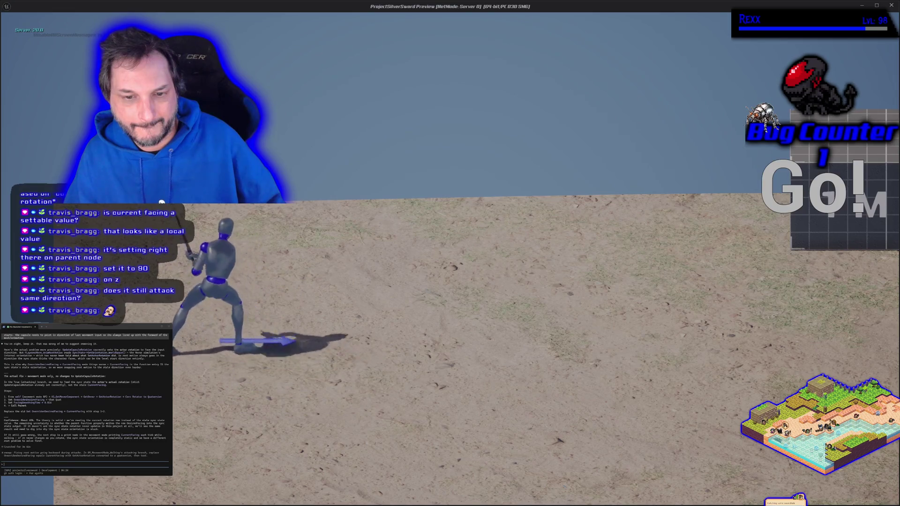
{"action": "key", "text": "a"}
{"action": "key", "text": "s"}
{"action": "key", "text": "d"}
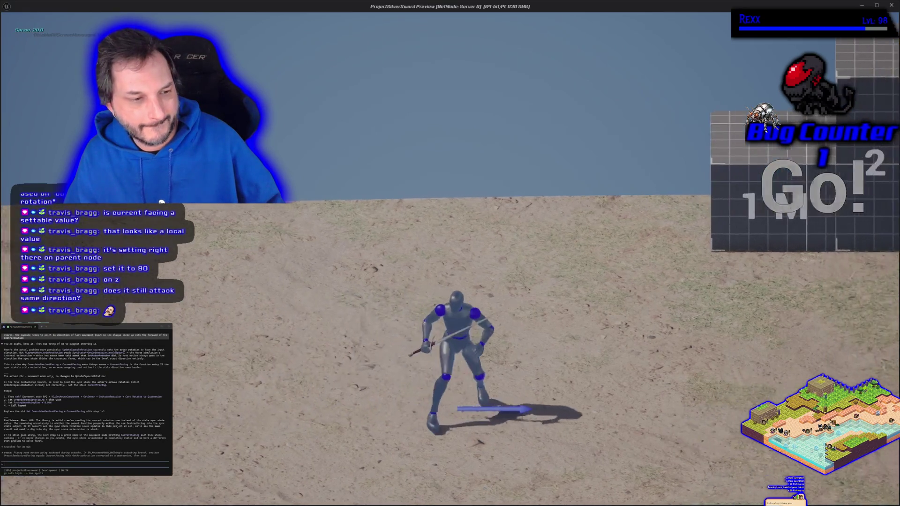
{"action": "key", "text": "Escape"}
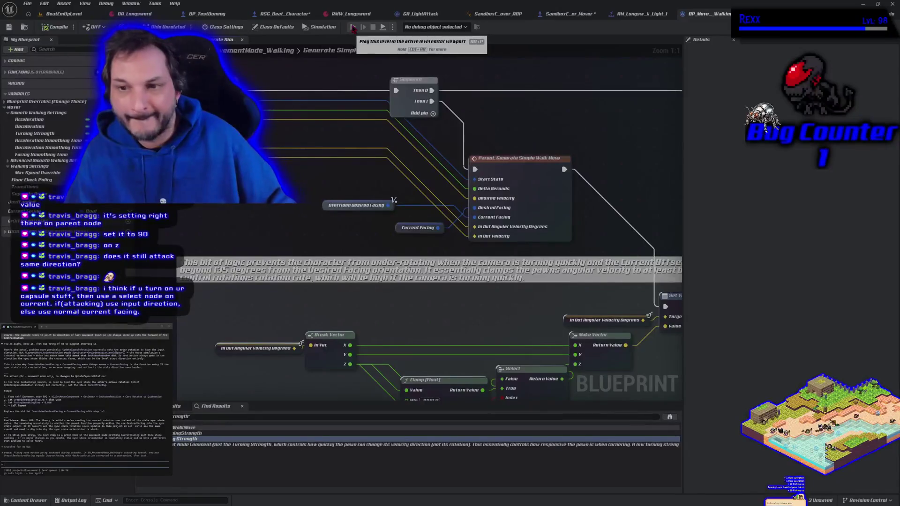
- Check the SandboxCharacter_Mover blueprint, then return to the Generate Simple Walk Move graph
{"action": "left_click", "coordinate": [569, 13]}
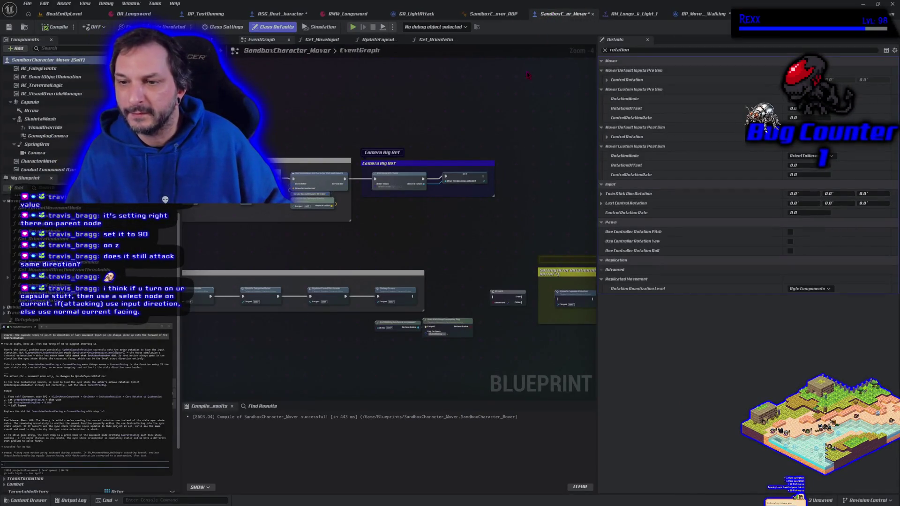
{"action": "left_click", "coordinate": [703, 14]}
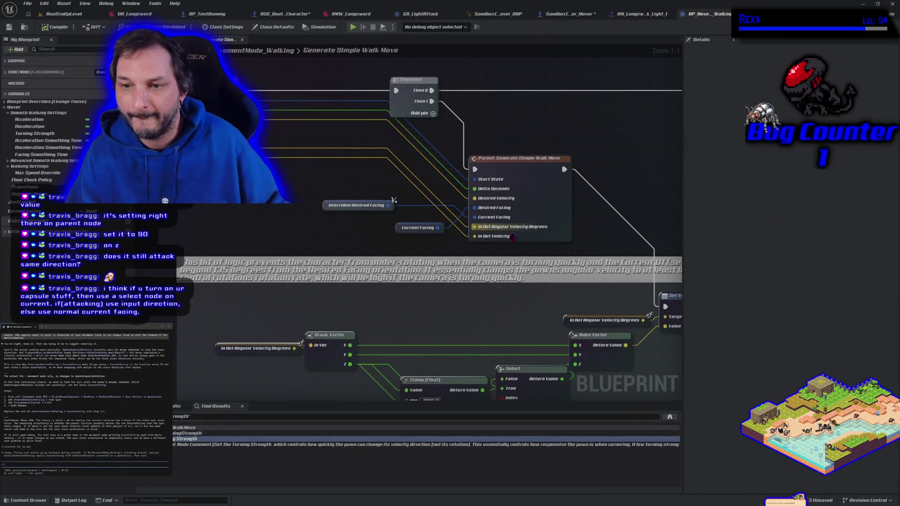
{"action": "left_click_drag", "start_coordinate": [369, 234], "coordinate": [326, 240]}
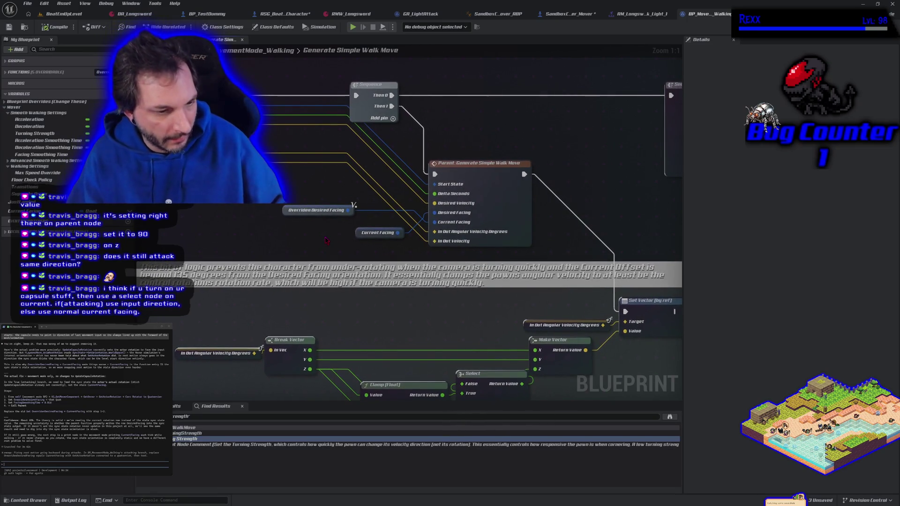
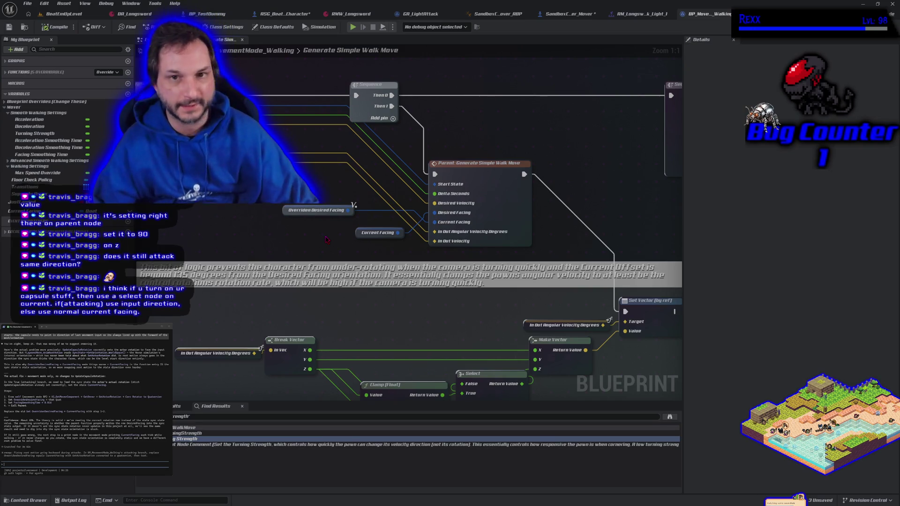
- Save the SandboxCharacter_Mover blueprint from its event graph
{"action": "left_click", "coordinate": [571, 16]}
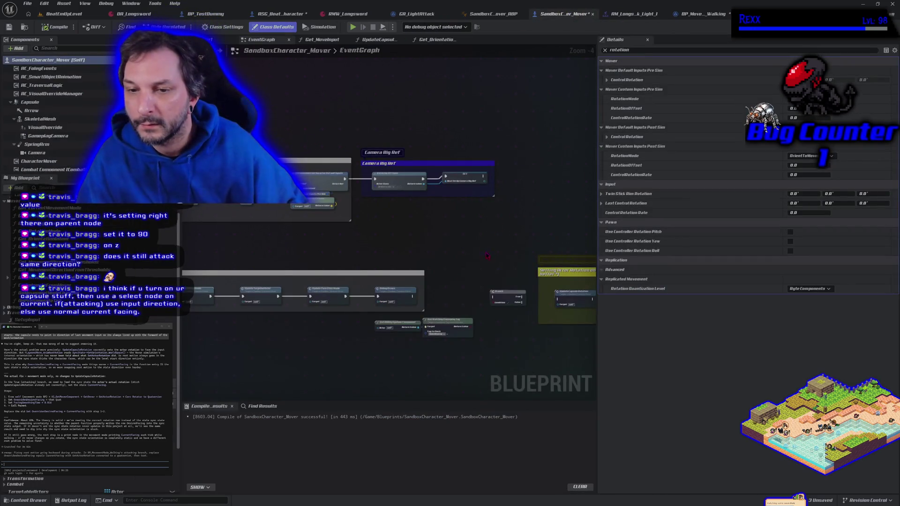
{"action": "left_click", "coordinate": [411, 302]}
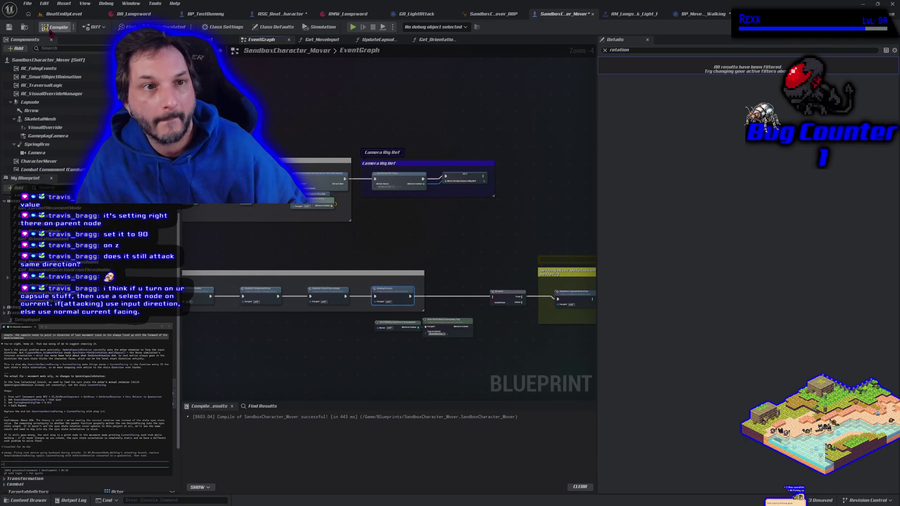
{"action": "left_click", "coordinate": [8, 27]}
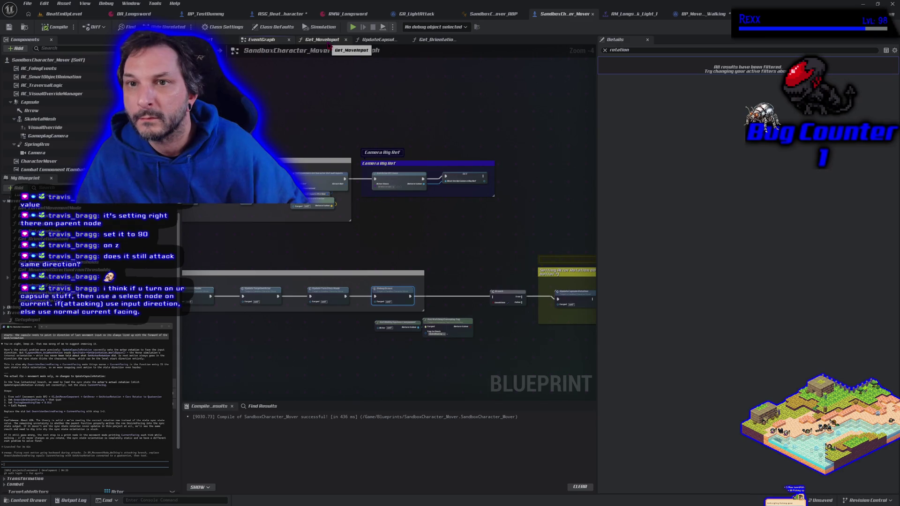
- Save the ASG_BeatEmUpCharacter blueprint and go back to the walking-mode walk move graph
{"action": "left_click", "coordinate": [291, 15]}
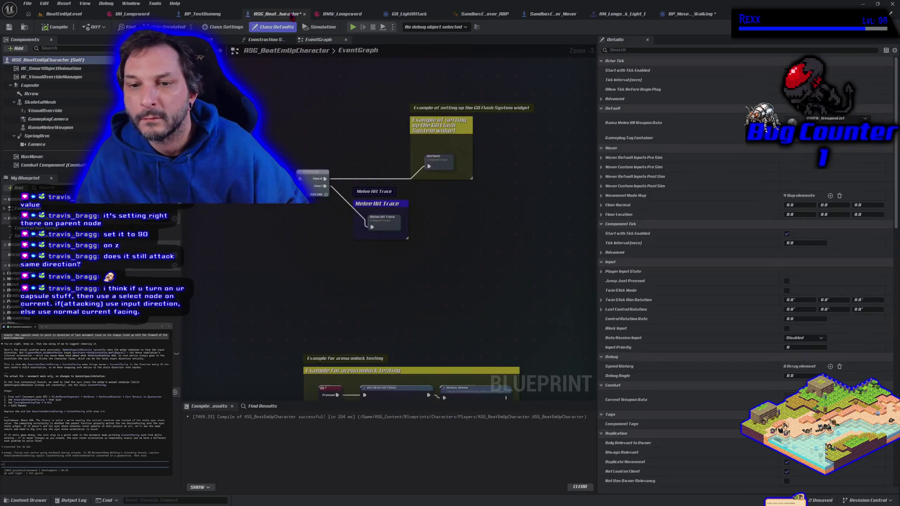
{"action": "left_click", "coordinate": [8, 26]}
{"action": "left_click", "coordinate": [563, 10]}
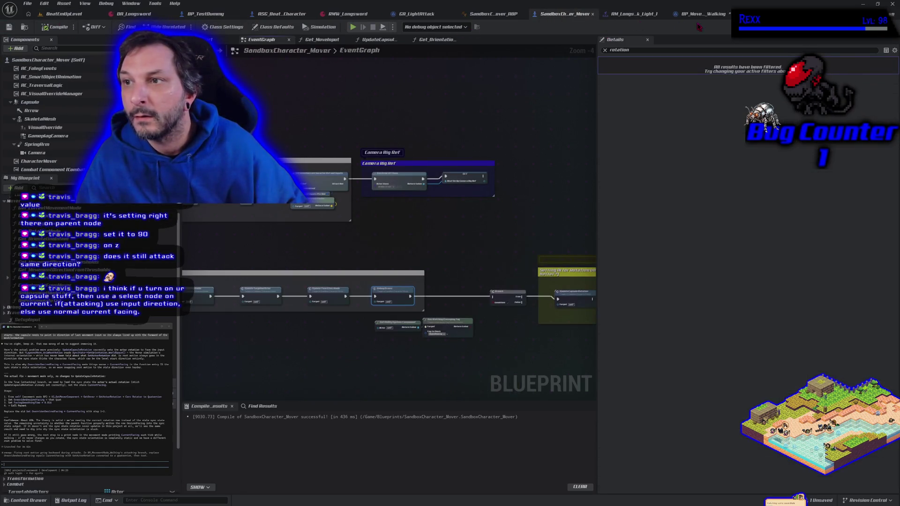
{"action": "left_click", "coordinate": [701, 18]}
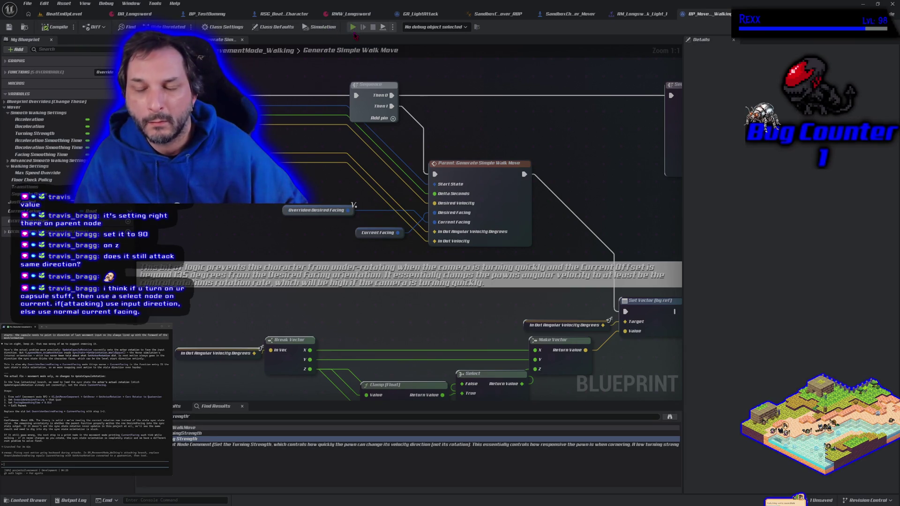
{"action": "left_click", "coordinate": [353, 27]}
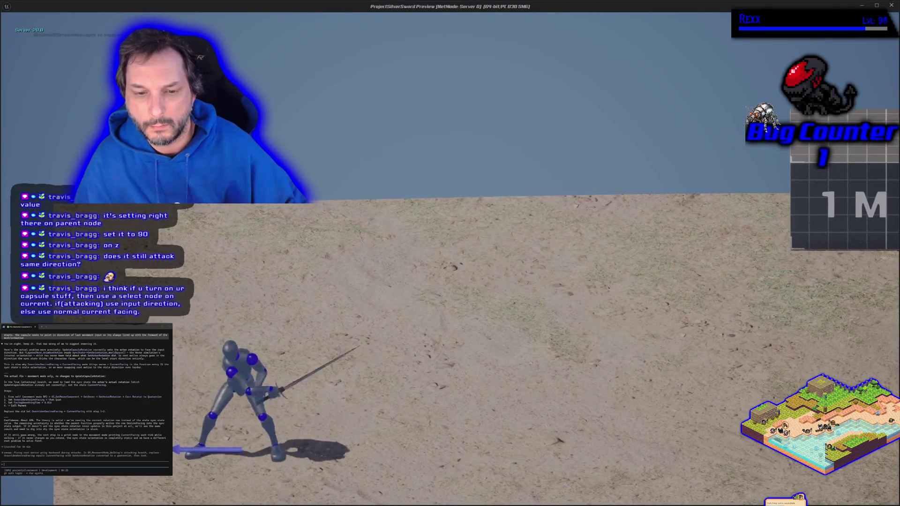
{"action": "left_click", "coordinate": [450, 253]}
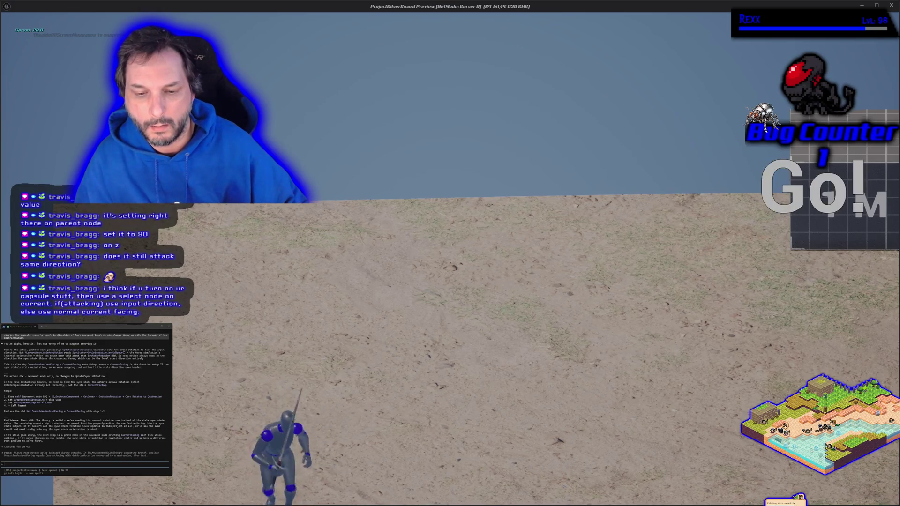
{"action": "left_click", "coordinate": [450, 253]}
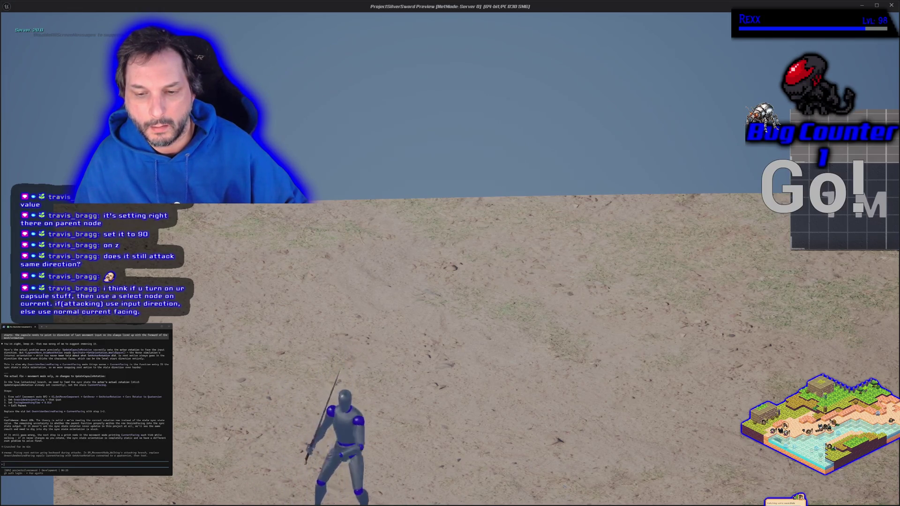
{"action": "key", "text": "w"}
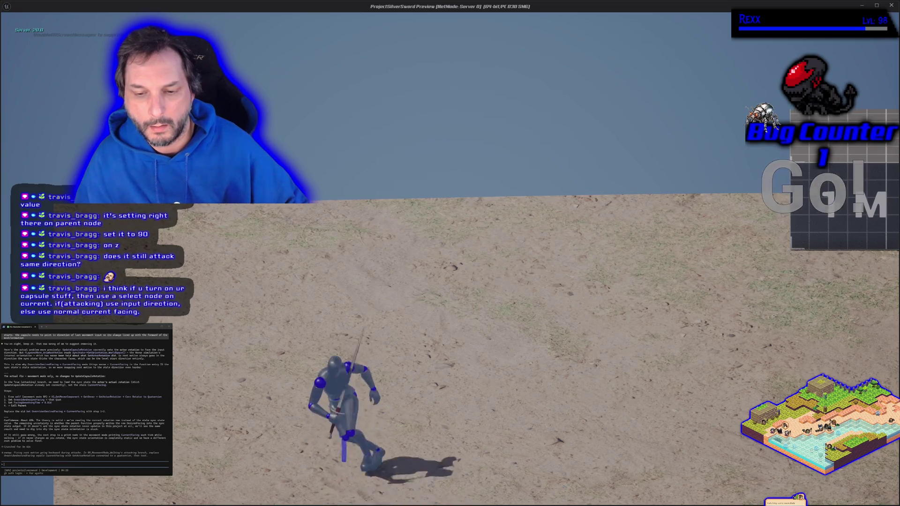
{"action": "left_click", "coordinate": [449, 254]}
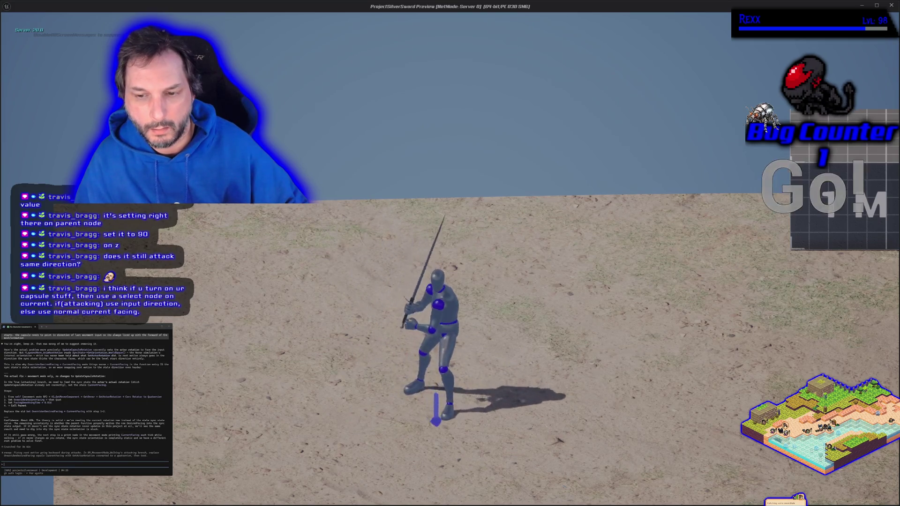
{"action": "key", "text": "a"}
{"action": "key", "text": "w"}
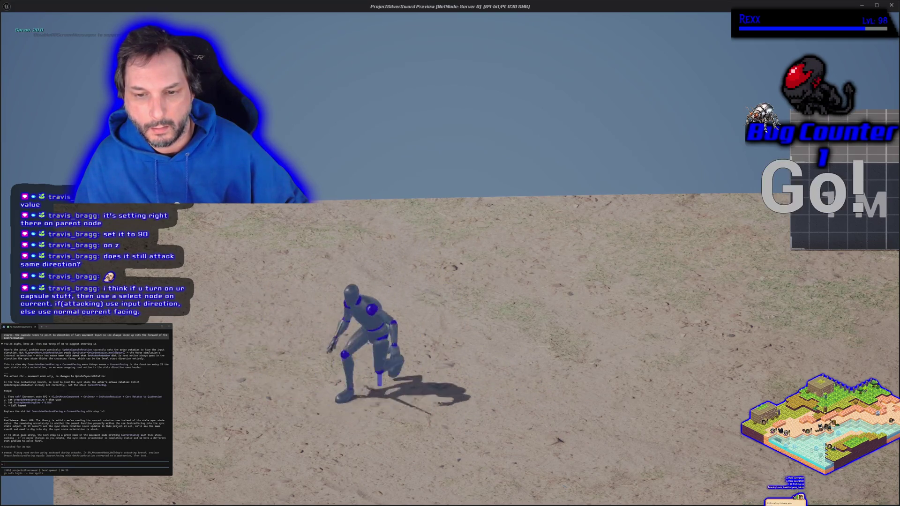
{"action": "key", "text": "Escape"}
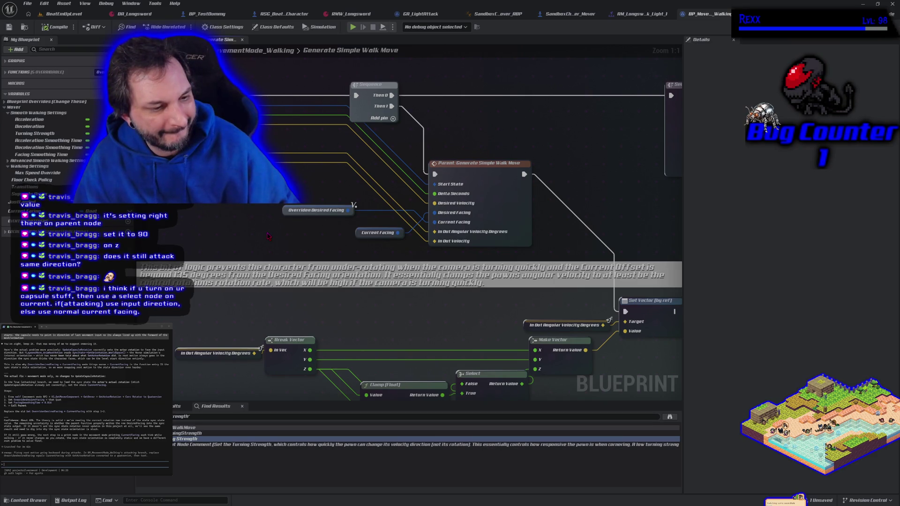
- Wire Overriden Desired Facing into the parent's Desired Facing, then delete the Current Facing getter and unlink its pin
{"action": "left_click_drag", "start_coordinate": [271, 228], "coordinate": [283, 223]}
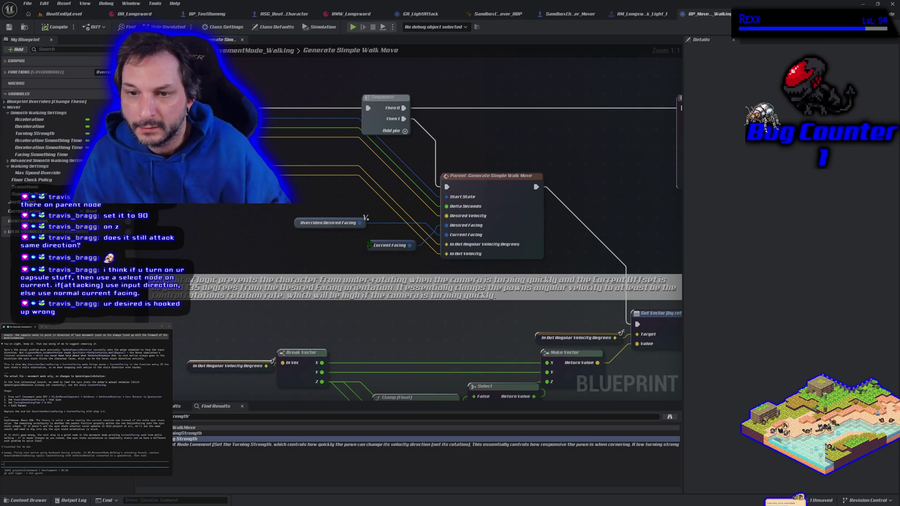
{"action": "left_click_drag", "start_coordinate": [362, 225], "coordinate": [446, 226]}
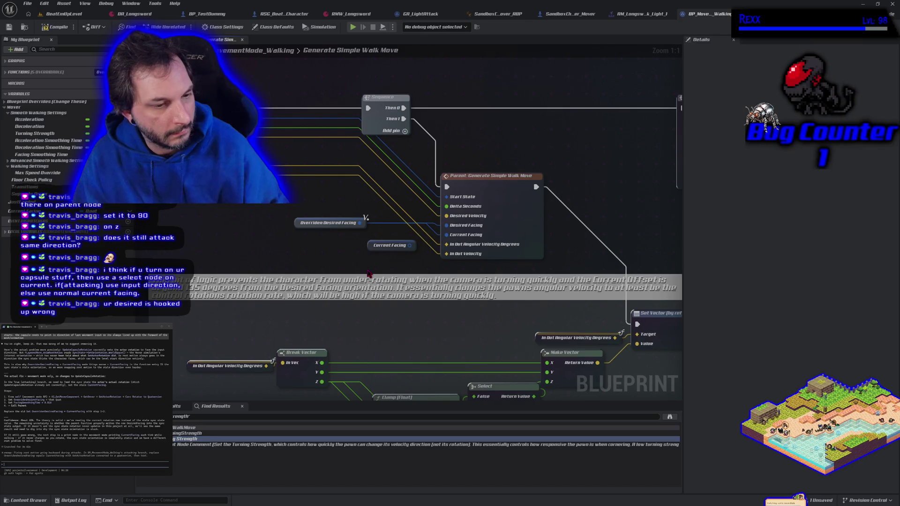
{"action": "left_click", "coordinate": [388, 245]}
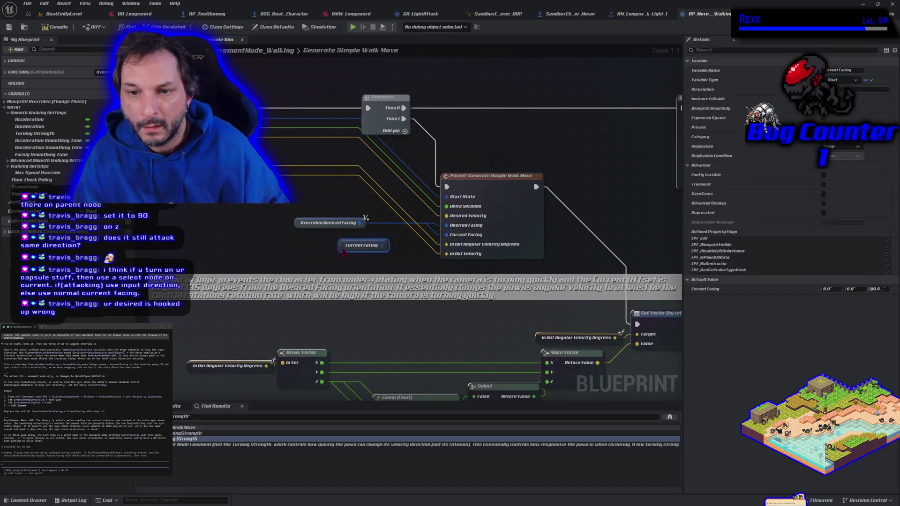
{"action": "key", "text": "Delete"}
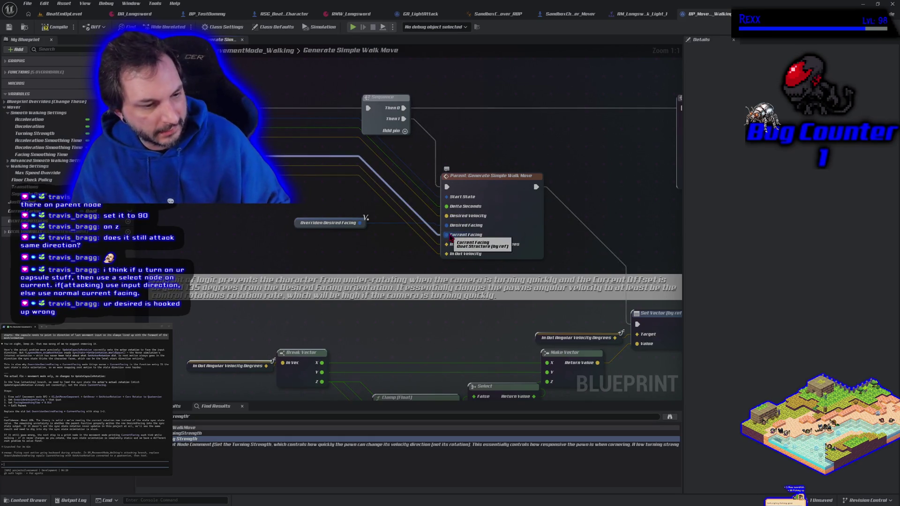
{"action": "left_click", "coordinate": [451, 237], "text": "alt"}
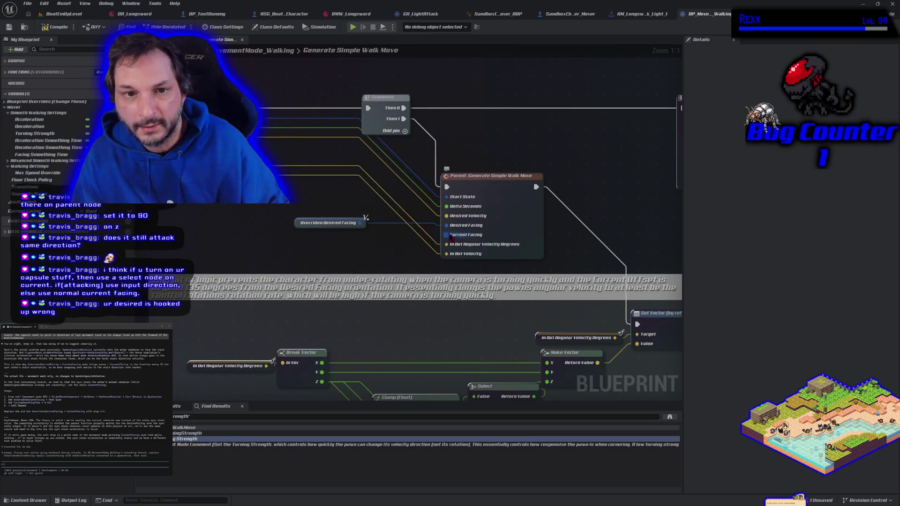
{"action": "mouse_move", "coordinate": [290, 243]}
{"action": "left_mouse_down"}
{"action": "mouse_move", "coordinate": [340, 223]}
{"action": "mouse_move", "coordinate": [347, 271]}
{"action": "mouse_move", "coordinate": [281, 245]}
{"action": "left_mouse_up"}
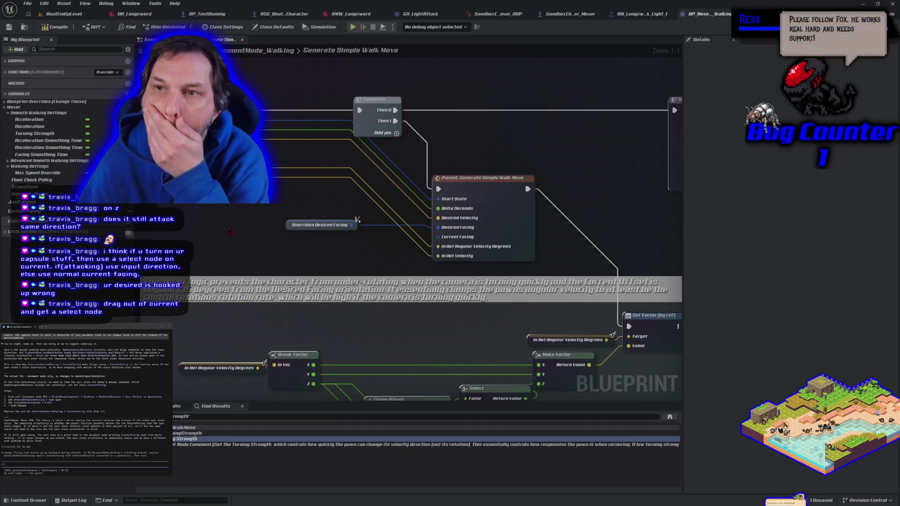
- Connect the entry node's input to the parent walk move node, then compile and save the walking-mode blueprint
{"action": "left_click_drag", "start_coordinate": [229, 231], "coordinate": [307, 237]}
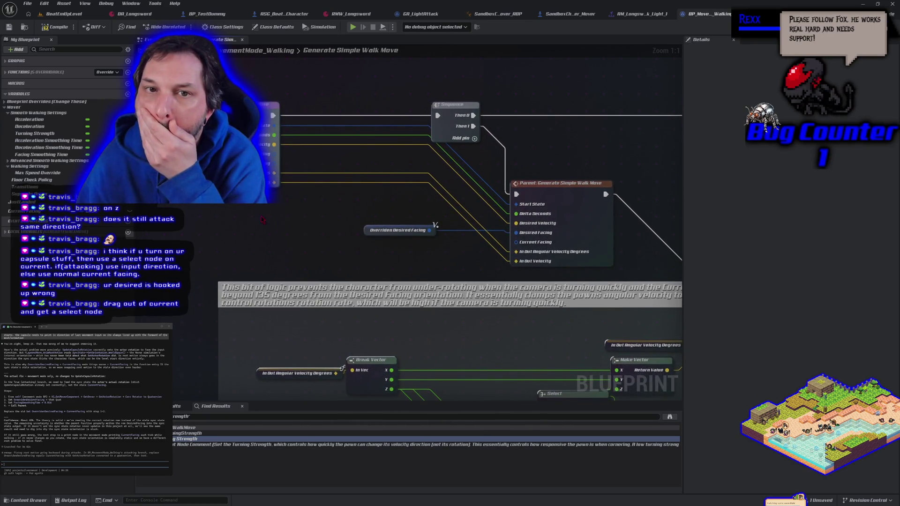
{"action": "right_click", "coordinate": [253, 216]}
{"action": "left_click", "coordinate": [240, 220]}
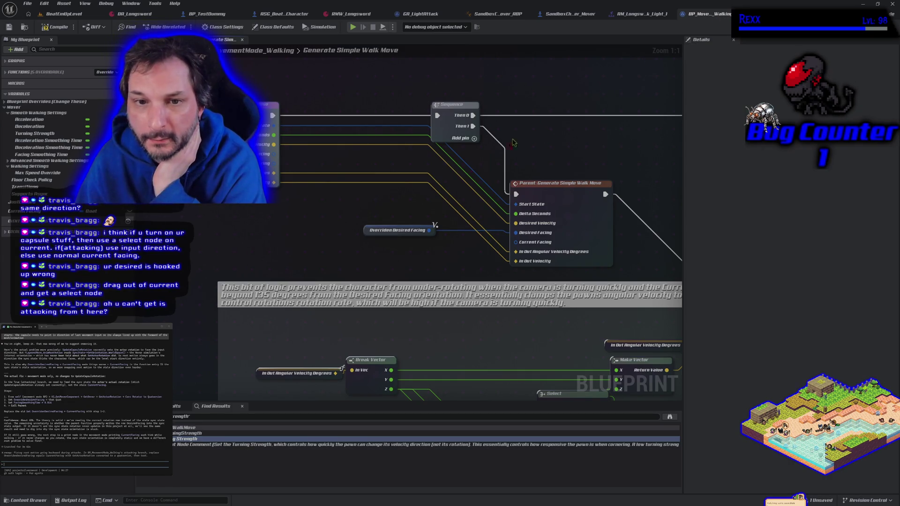
{"action": "mouse_move", "coordinate": [344, 237]}
{"action": "left_mouse_down"}
{"action": "mouse_move", "coordinate": [311, 224]}
{"action": "mouse_move", "coordinate": [296, 253]}
{"action": "left_mouse_up"}
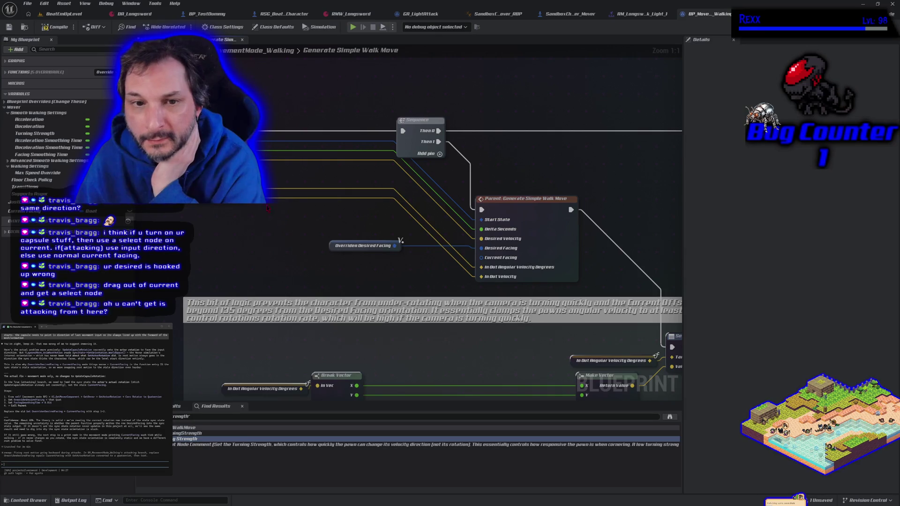
{"action": "left_click_drag", "start_coordinate": [269, 183], "coordinate": [487, 266]}
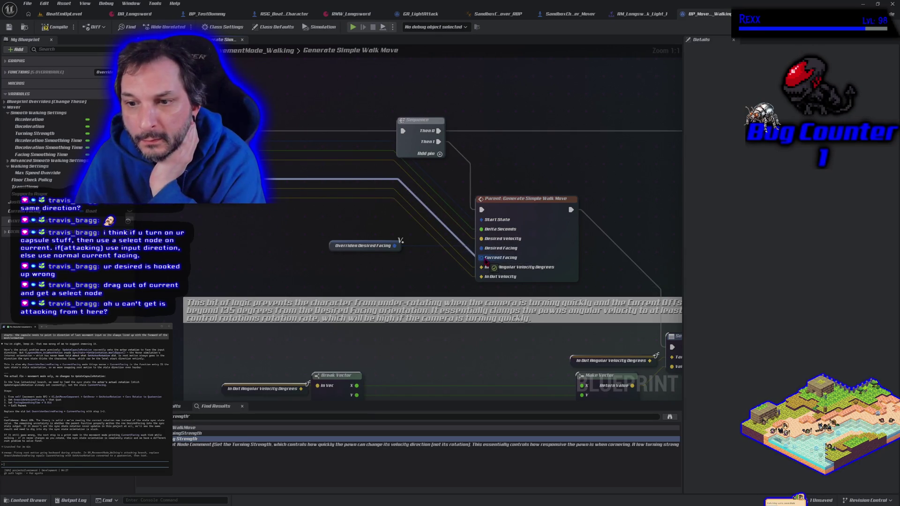
{"action": "left_click", "coordinate": [52, 28]}
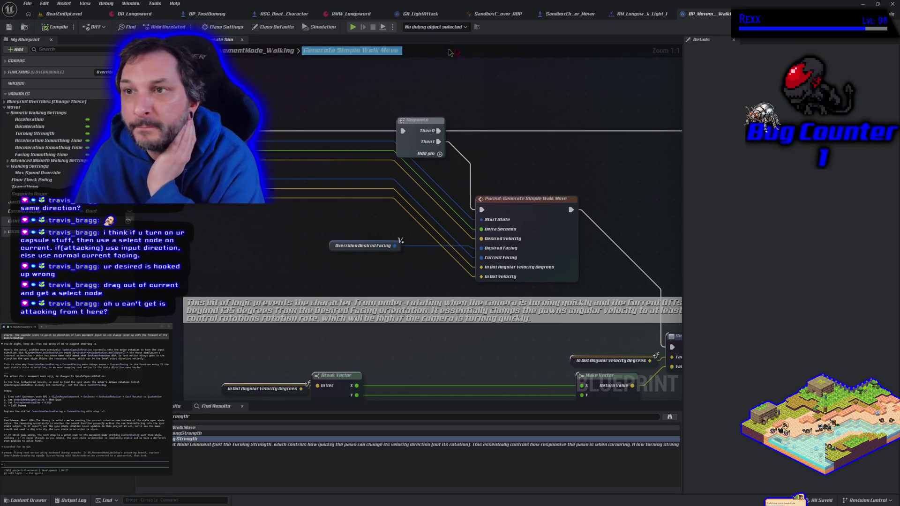
{"action": "left_click", "coordinate": [569, 13]}
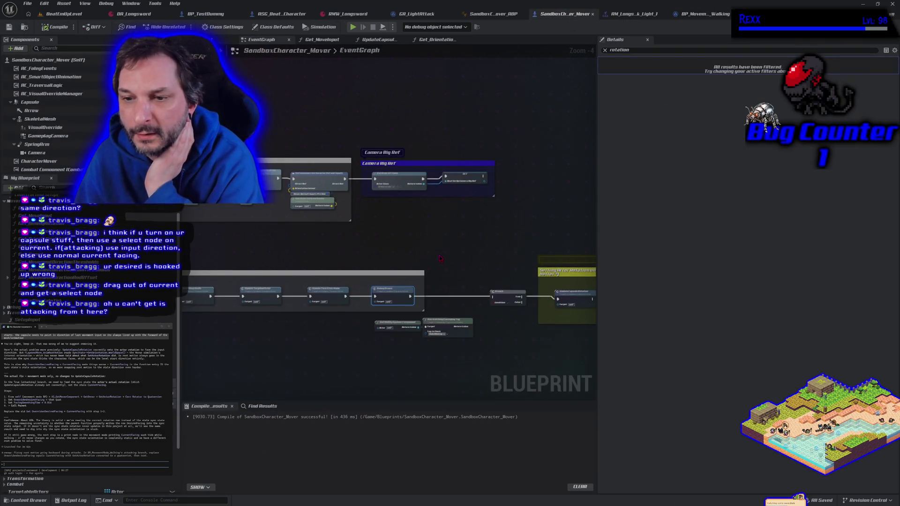
- Add a Get Ability System Component node in the walk move graph
{"action": "scroll", "coordinate": [440, 258], "scroll_direction": "up", "scroll_amount": 5}
{"action": "left_click", "coordinate": [369, 210]}
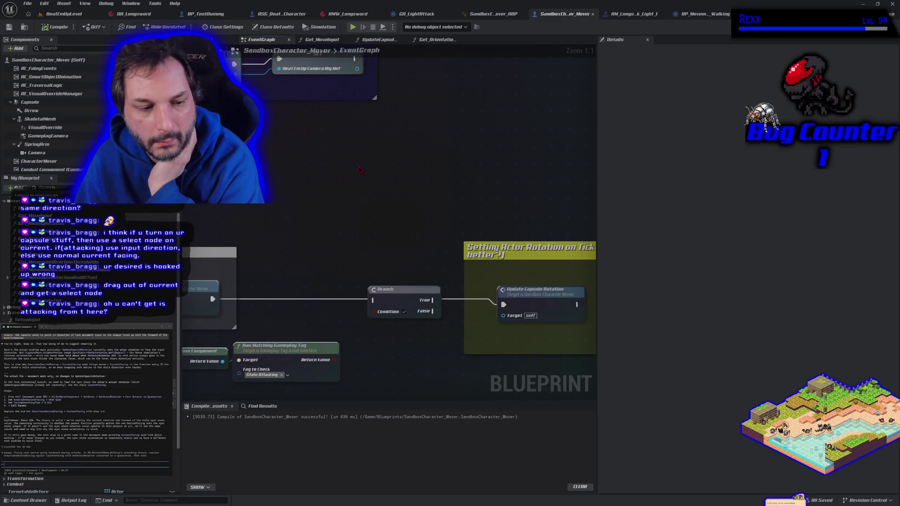
{"action": "left_click", "coordinate": [700, 13]}
{"action": "right_click", "coordinate": [334, 157]}
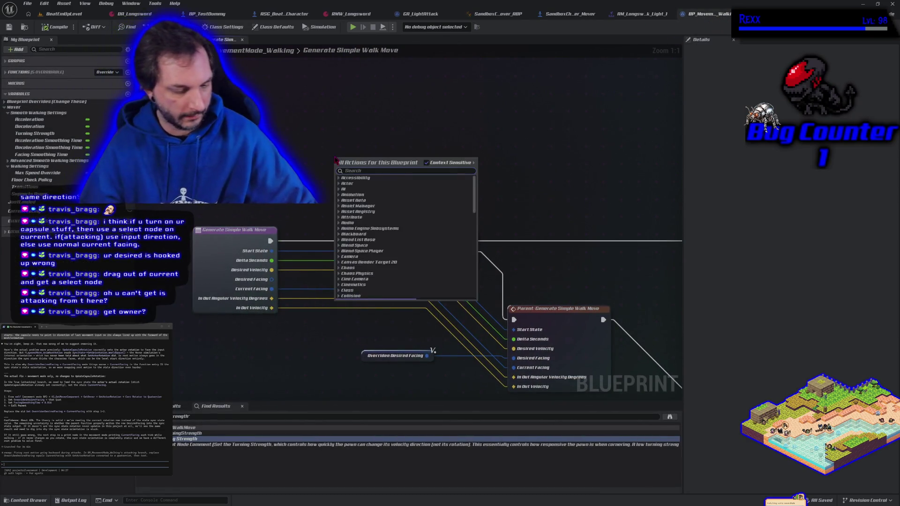
{"action": "type", "text": "get owner"}
{"action": "key", "text": "BackSpace"}
{"action": "key", "text": "BackSpace"}
{"action": "key", "text": "BackSpace"}
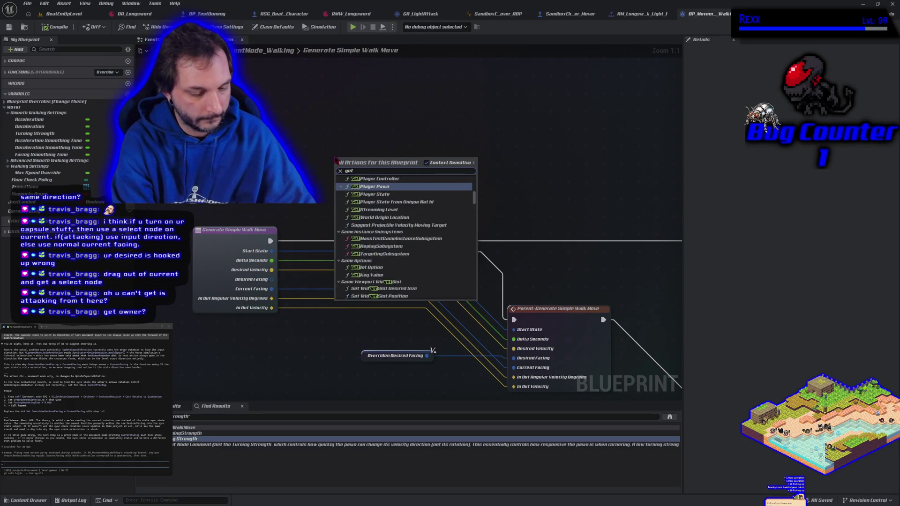
{"action": "type", "text": "ability system"}
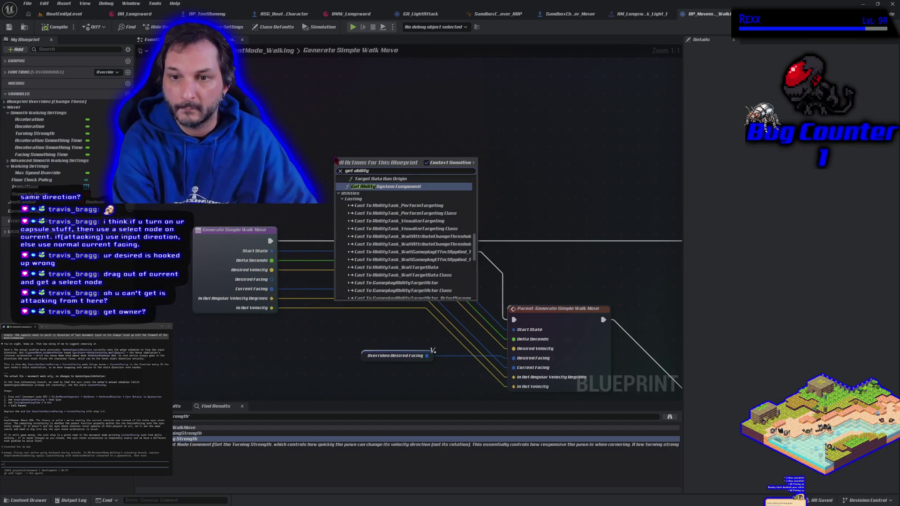
{"action": "key", "text": "Return"}
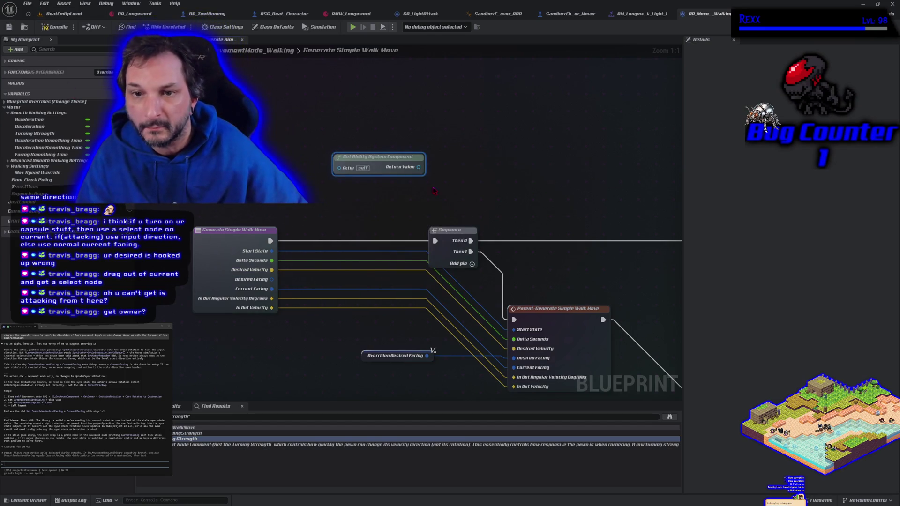
- Delete the trial Get Ability System Component node and save the walking-mode blueprint
{"action": "left_click_drag", "start_coordinate": [385, 157], "coordinate": [363, 179]}
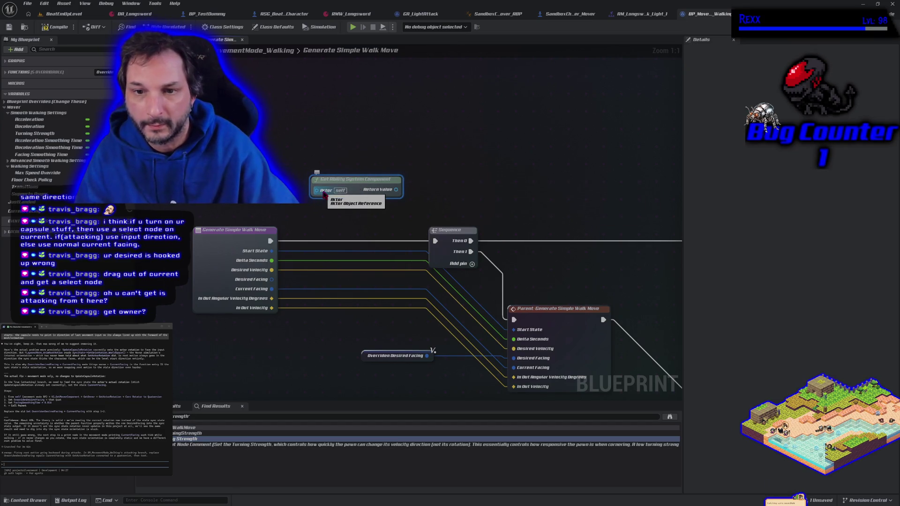
{"action": "key", "text": "Delete"}
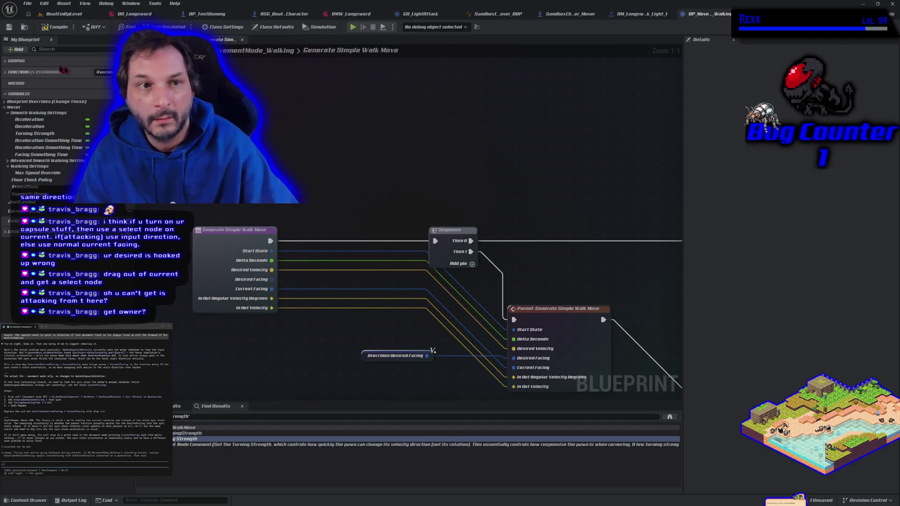
{"action": "left_click", "coordinate": [9, 27]}
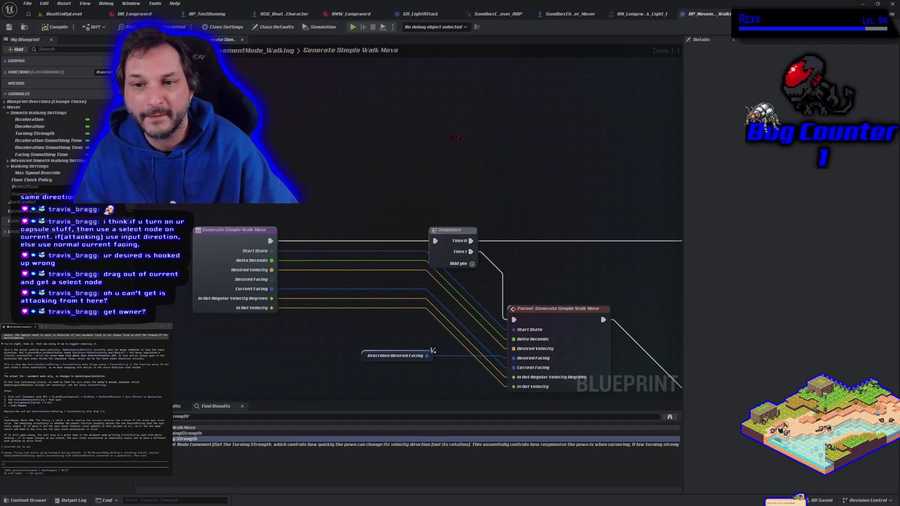
{"action": "left_click_drag", "start_coordinate": [381, 202], "coordinate": [325, 160]}
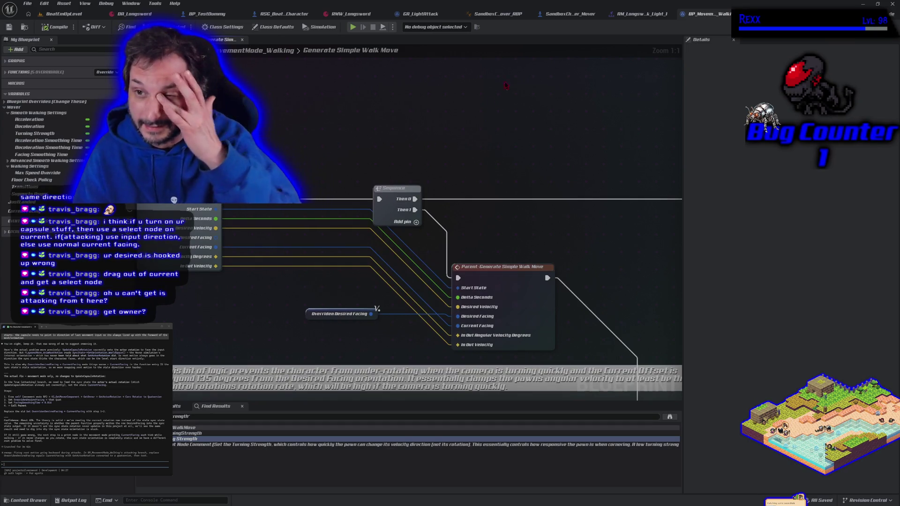
{"action": "left_click", "coordinate": [557, 15]}
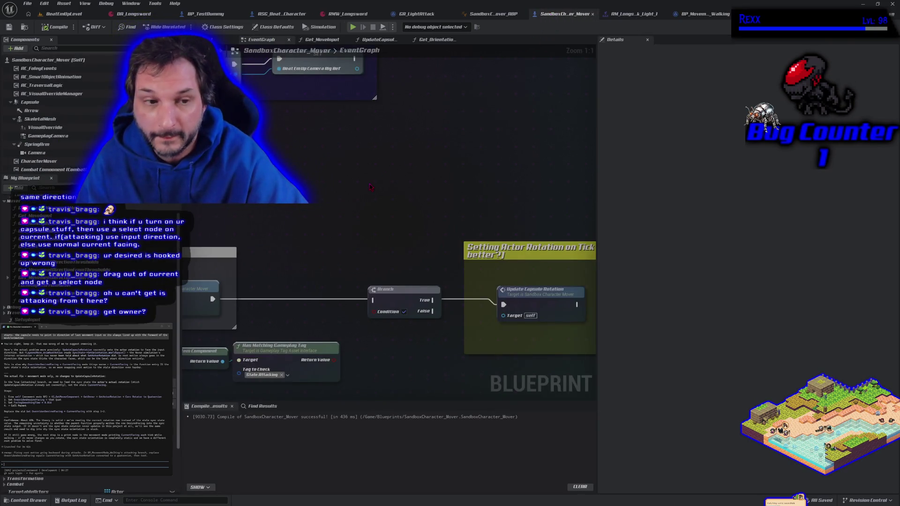
- Drag a Character Mover reference into the event graph and add Get Movement Mode from it
{"action": "mouse_move", "coordinate": [55, 163]}
{"action": "left_mouse_down"}
{"action": "mouse_move", "coordinate": [281, 190]}
{"action": "mouse_move", "coordinate": [387, 190]}
{"action": "left_mouse_up"}
{"action": "left_click_drag", "start_coordinate": [387, 190], "coordinate": [422, 191]}
{"action": "type", "text": "get"}
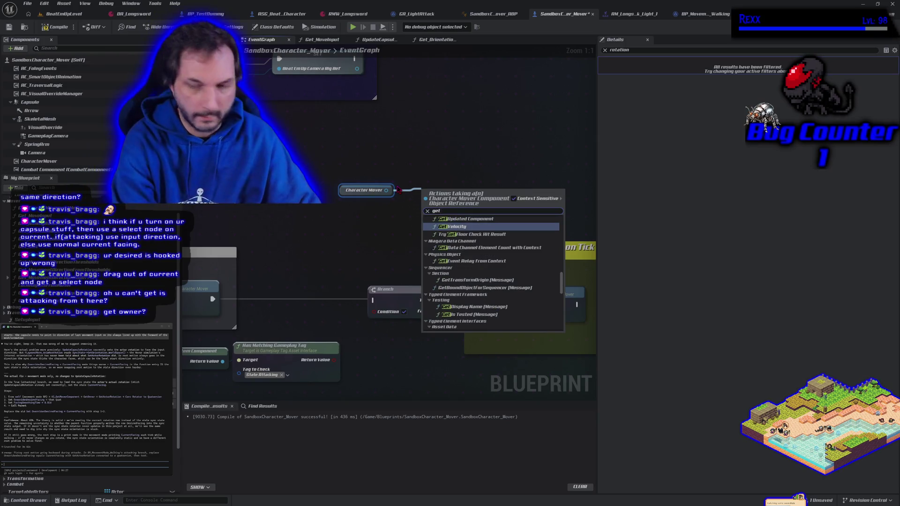
{"action": "key", "text": "Escape"}
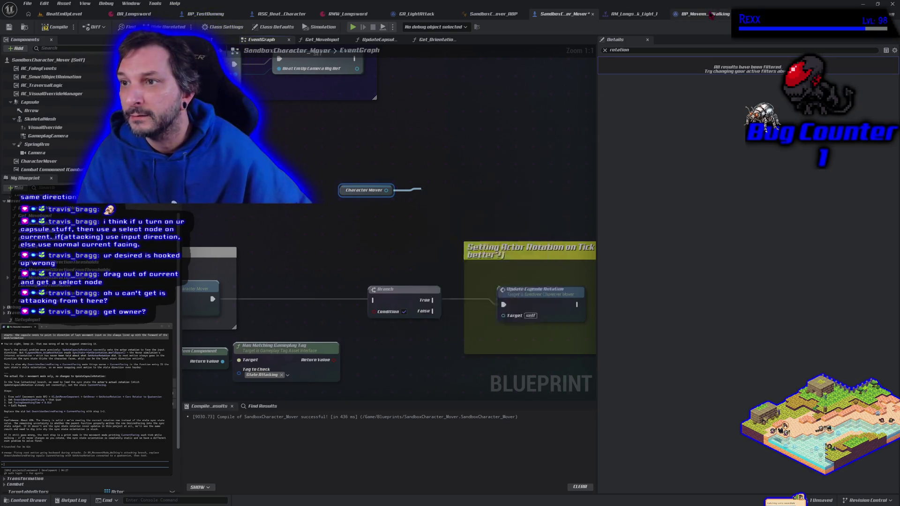
{"action": "left_click", "coordinate": [711, 14]}
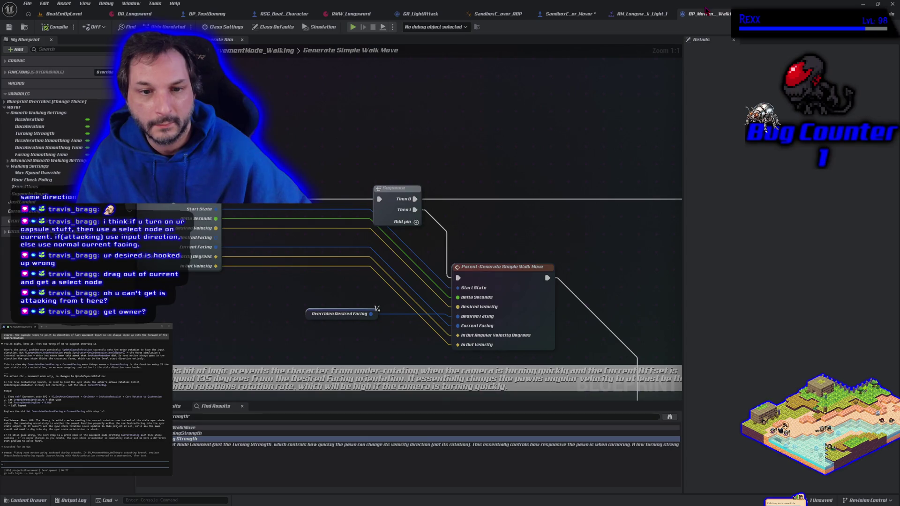
{"action": "left_click", "coordinate": [576, 18]}
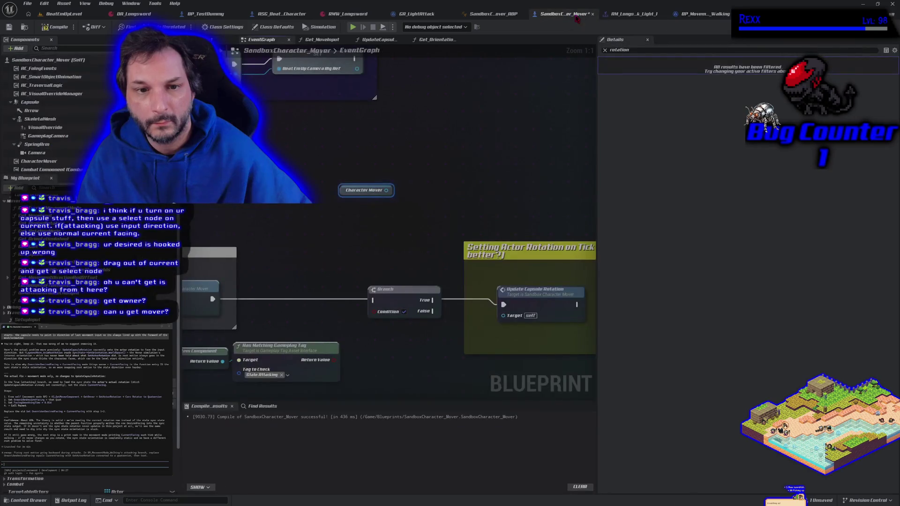
{"action": "left_click_drag", "start_coordinate": [386, 189], "coordinate": [408, 188]}
{"action": "type", "text": "get wa"}
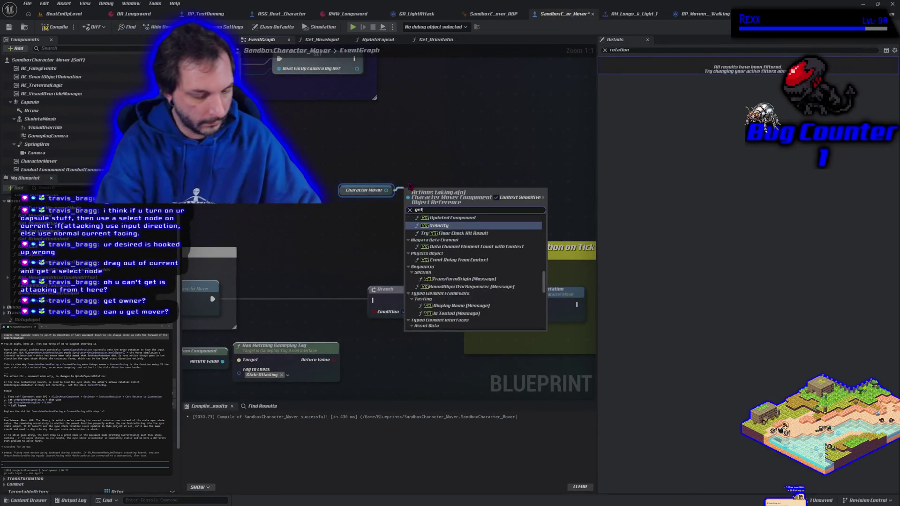
{"action": "key", "text": "BackSpace"}
{"action": "key", "text": "BackSpace"}
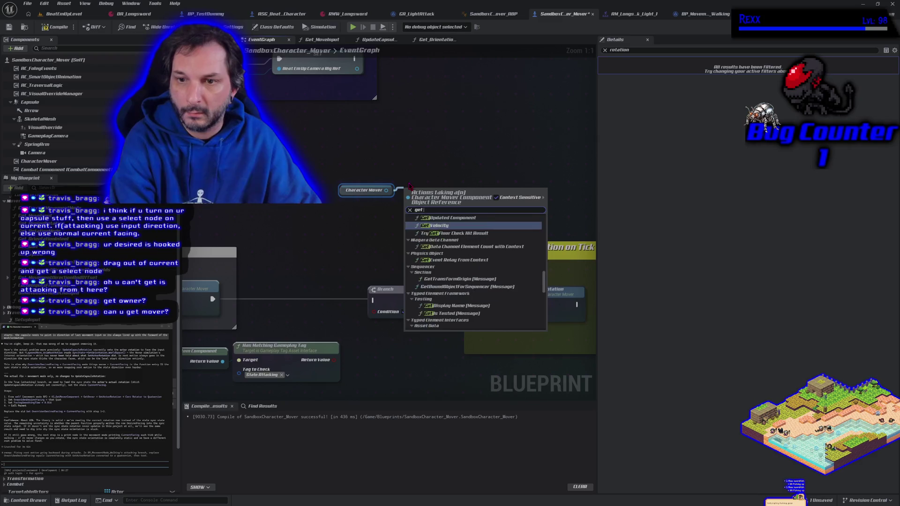
{"action": "type", "text": "movement"}
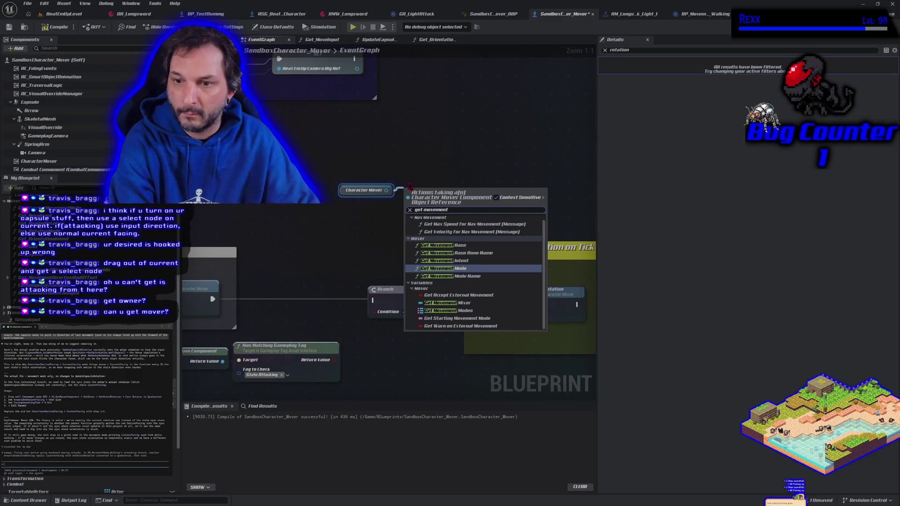
{"action": "left_click", "coordinate": [441, 268]}
- Cast the Get Movement Mode result to BP_MovementMode_Walking
{"action": "left_click_drag", "start_coordinate": [470, 203], "coordinate": [489, 202]}
{"action": "type", "text": "get"}
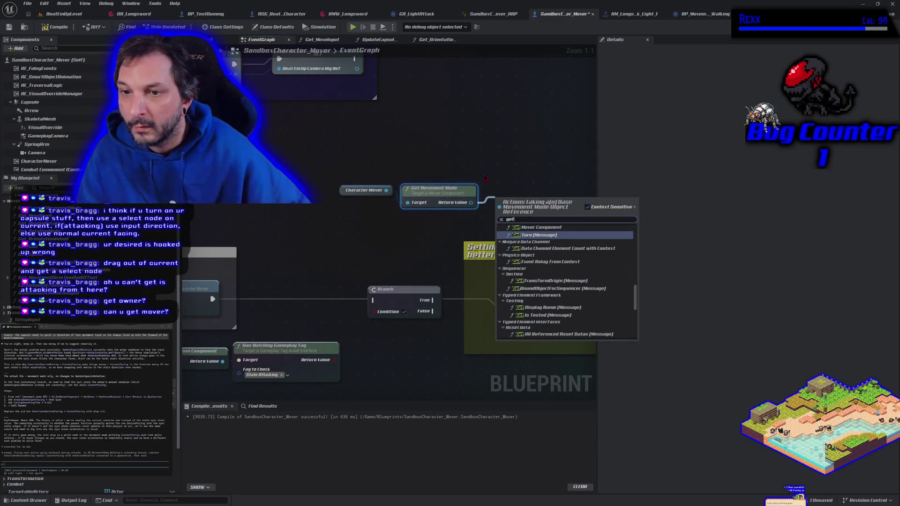
{"action": "key", "text": "Escape"}
{"action": "left_click_drag", "start_coordinate": [471, 203], "coordinate": [489, 203]}
{"action": "type", "text": "cast to"}
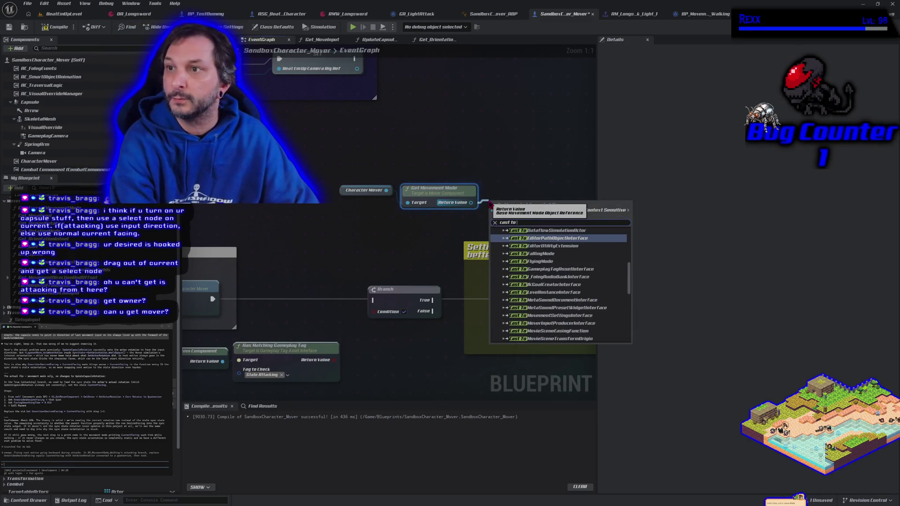
{"action": "type", "text": " bp_movme"}
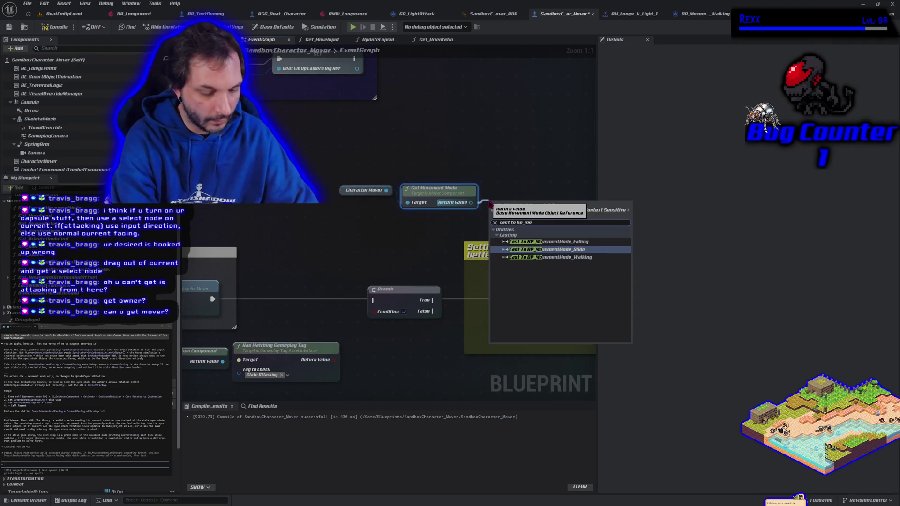
{"action": "key", "text": "BackSpace"}
{"action": "key", "text": "BackSpace"}
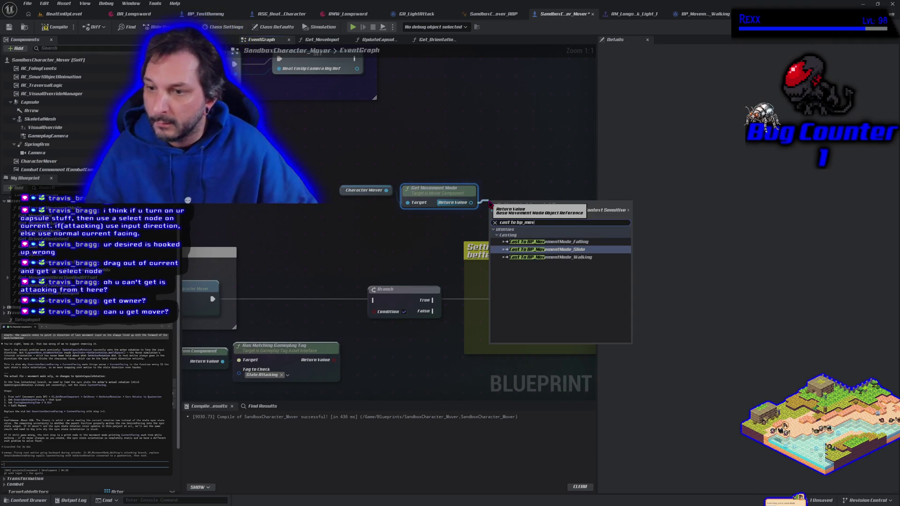
{"action": "left_click", "coordinate": [544, 257]}
{"action": "mouse_move", "coordinate": [512, 207]}
{"action": "left_mouse_down"}
{"action": "mouse_move", "coordinate": [389, 207]}
{"action": "mouse_move", "coordinate": [405, 186]}
{"action": "left_mouse_up"}
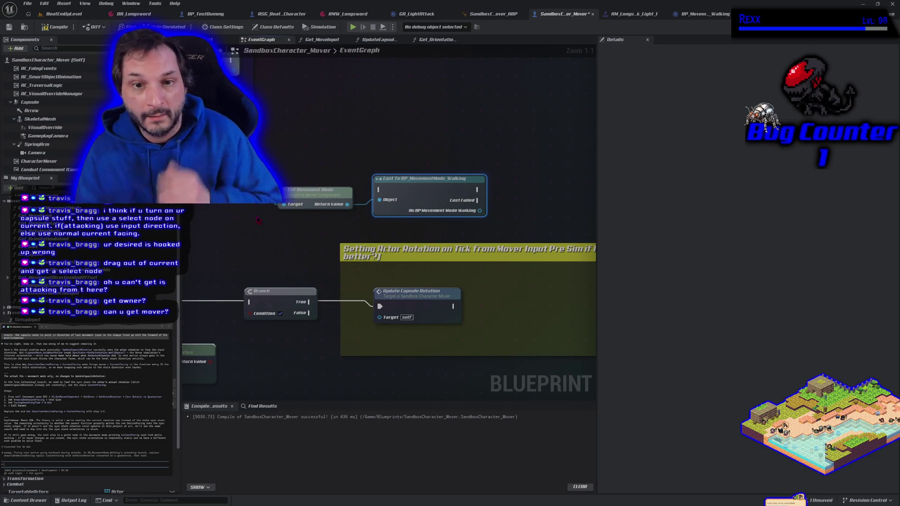
{"action": "left_click", "coordinate": [235, 208]}
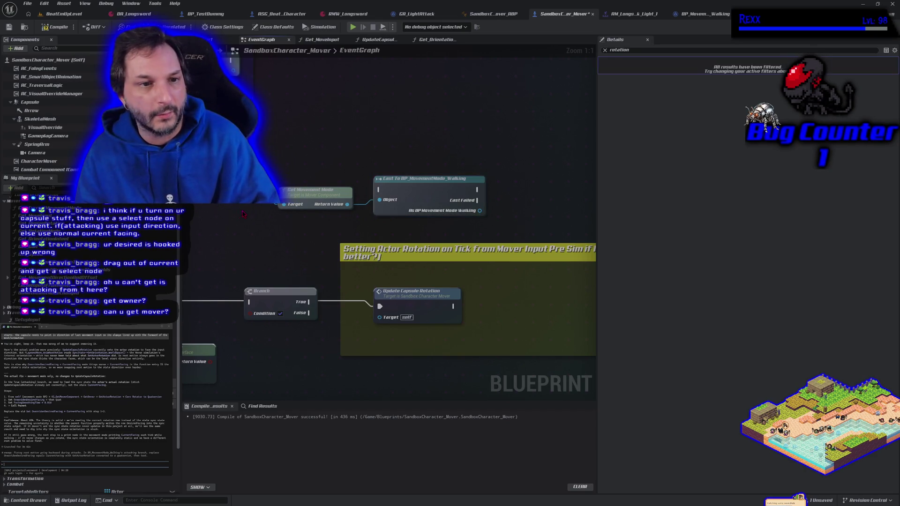
{"action": "left_click_drag", "start_coordinate": [555, 199], "coordinate": [497, 204]}
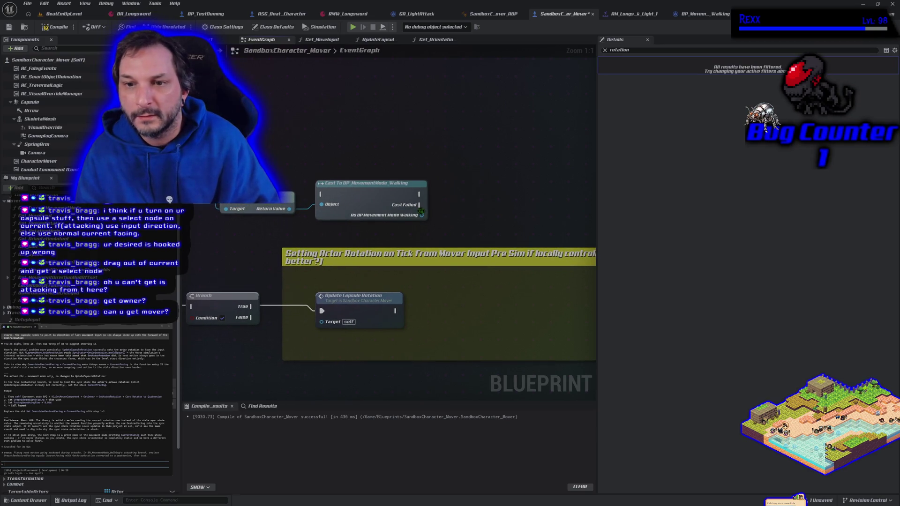
{"action": "left_click", "coordinate": [700, 13]}
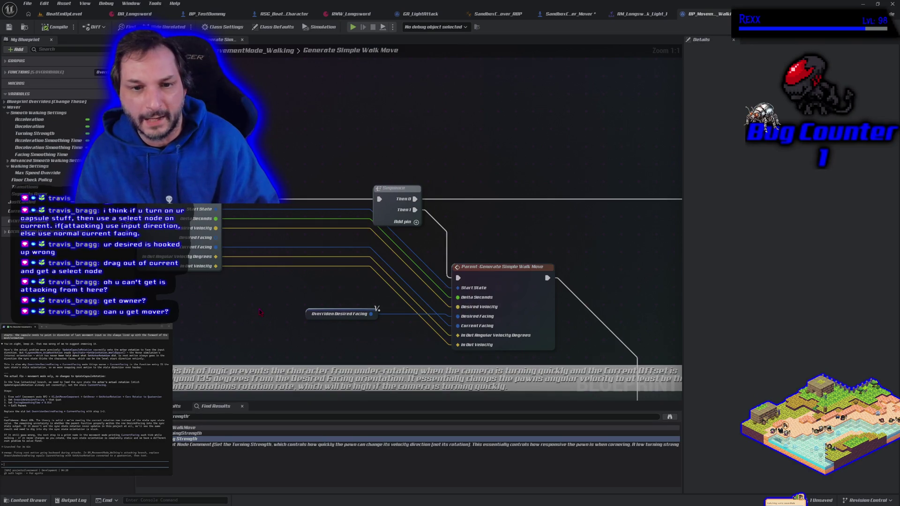
- Promote the walk move's Current Facing output to a new variable
{"action": "left_click_drag", "start_coordinate": [260, 313], "coordinate": [280, 303]}
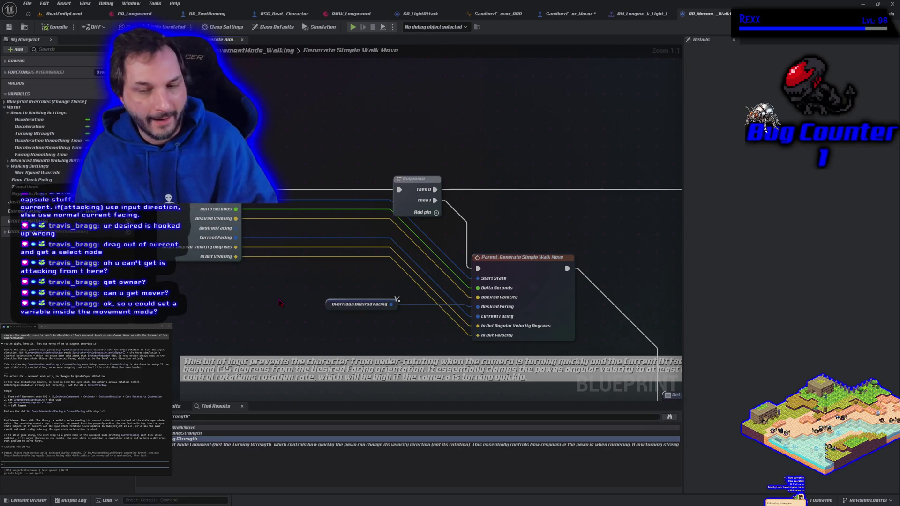
{"action": "left_click_drag", "start_coordinate": [486, 321], "coordinate": [407, 334]}
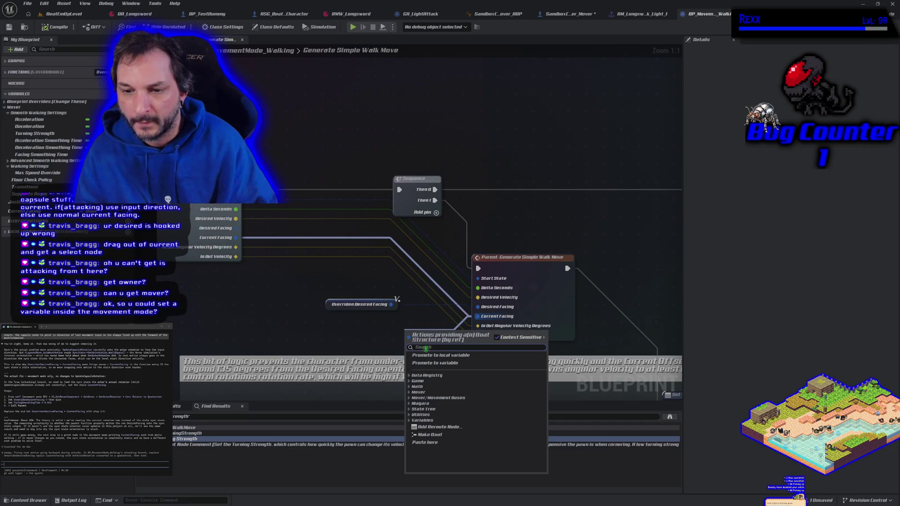
{"action": "left_click", "coordinate": [434, 363]}
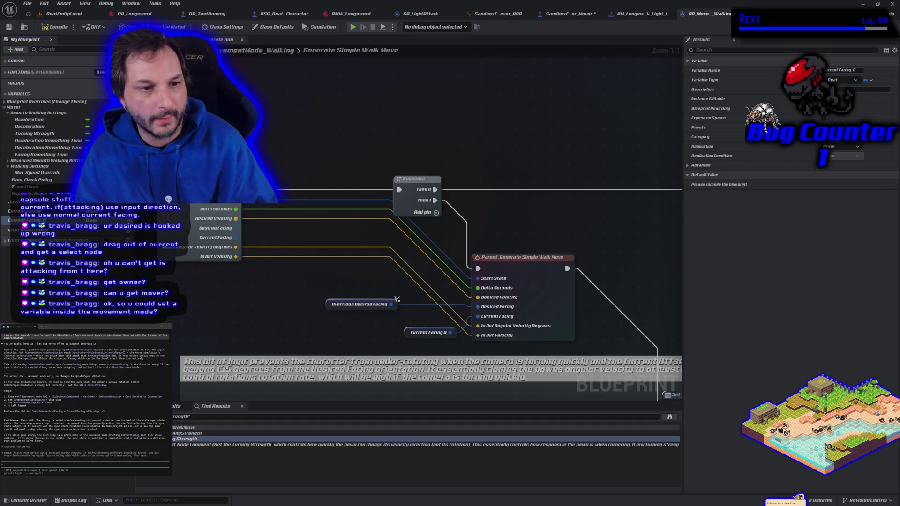
- Delete the old Current Facing variable, name the new one Overriden Current Facing, then compile and save
{"action": "left_click", "coordinate": [24, 212]}
{"action": "key", "text": "Delete"}
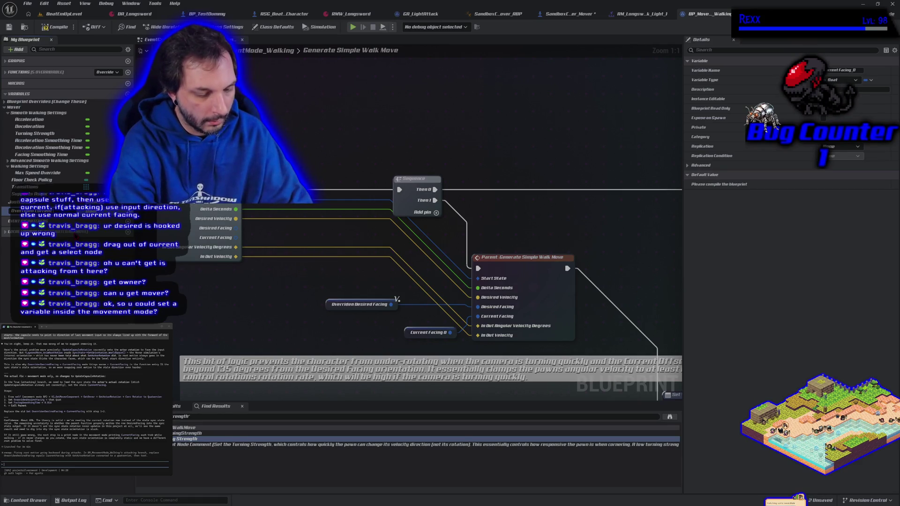
{"action": "key", "text": "Return"}
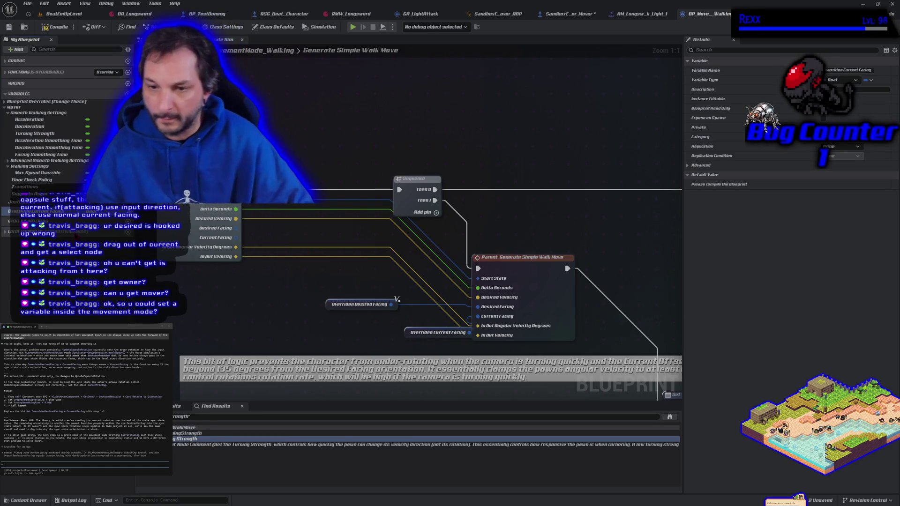
{"action": "left_click_drag", "start_coordinate": [406, 337], "coordinate": [332, 334]}
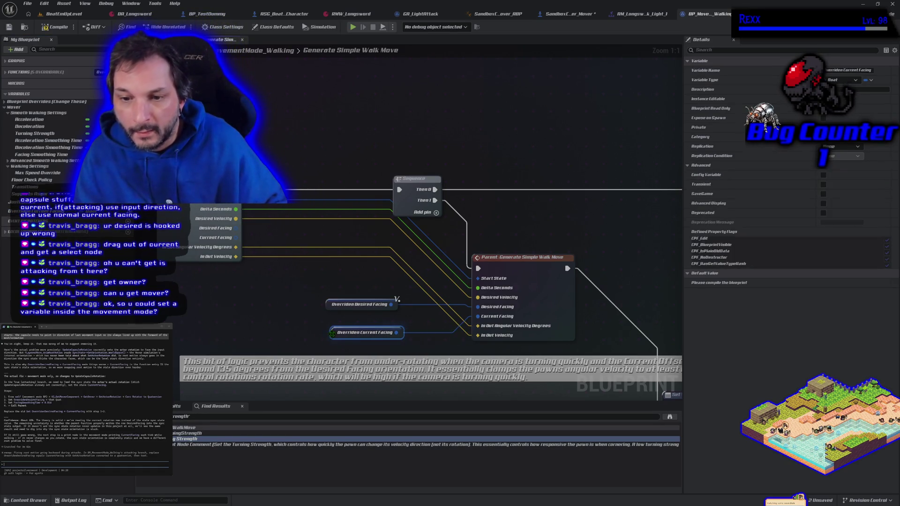
{"action": "left_click", "coordinate": [56, 27]}
{"action": "left_click", "coordinate": [8, 27]}
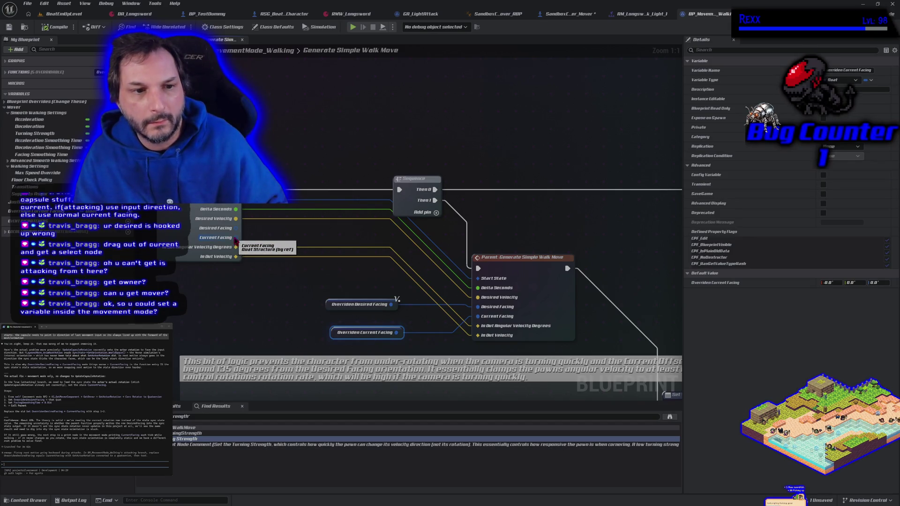
- Add a SET Current Facing node beside the entry node and run its exec output into the Sequence
{"action": "left_click_drag", "start_coordinate": [236, 241], "coordinate": [260, 241]}
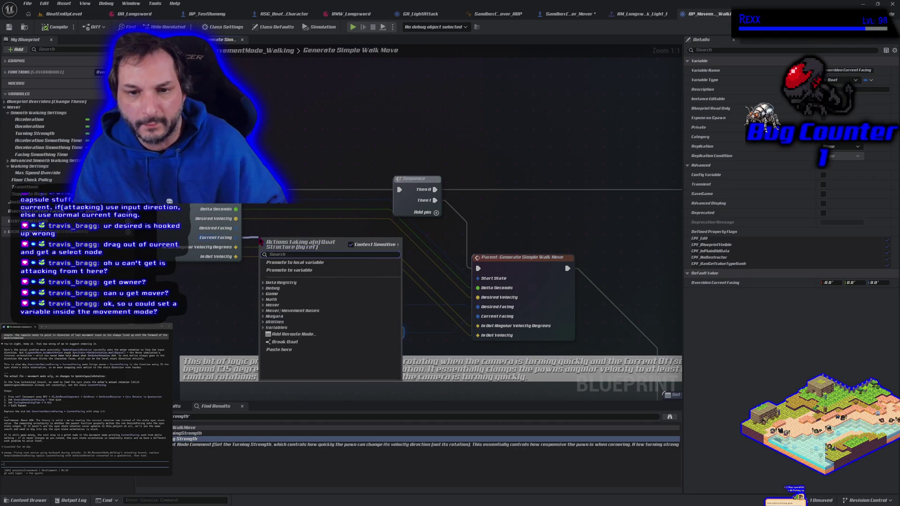
{"action": "left_click", "coordinate": [279, 263]}
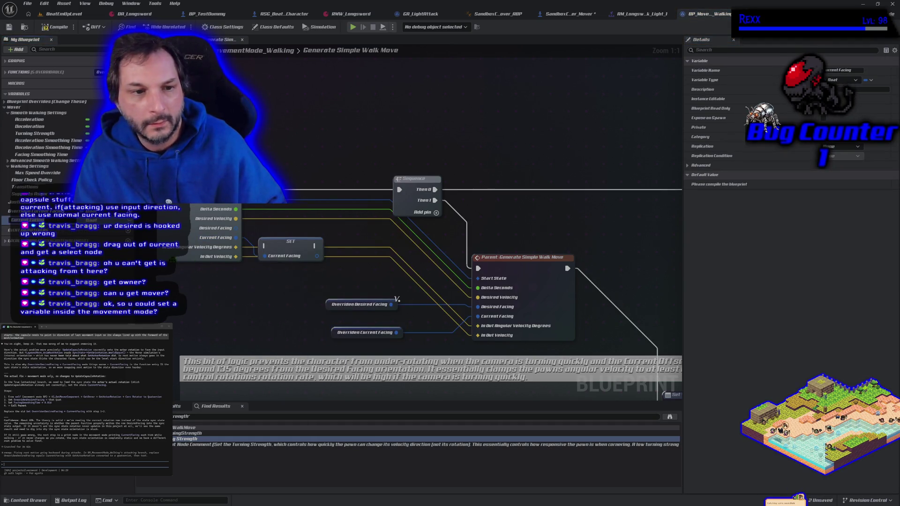
{"action": "left_click_drag", "start_coordinate": [277, 247], "coordinate": [289, 191]}
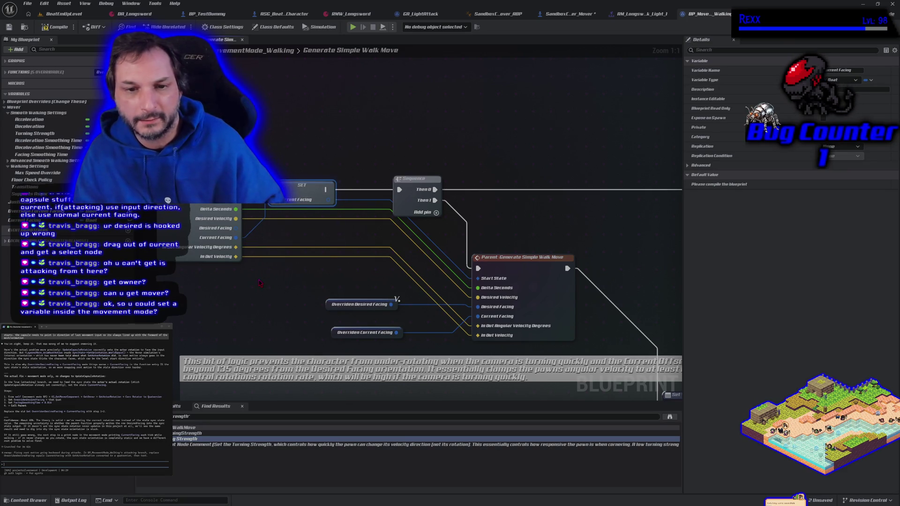
{"action": "left_click_drag", "start_coordinate": [325, 189], "coordinate": [399, 189]}
- Compile and save the walking movement-mode blueprint
{"action": "left_click", "coordinate": [49, 27]}
{"action": "left_click", "coordinate": [9, 28]}
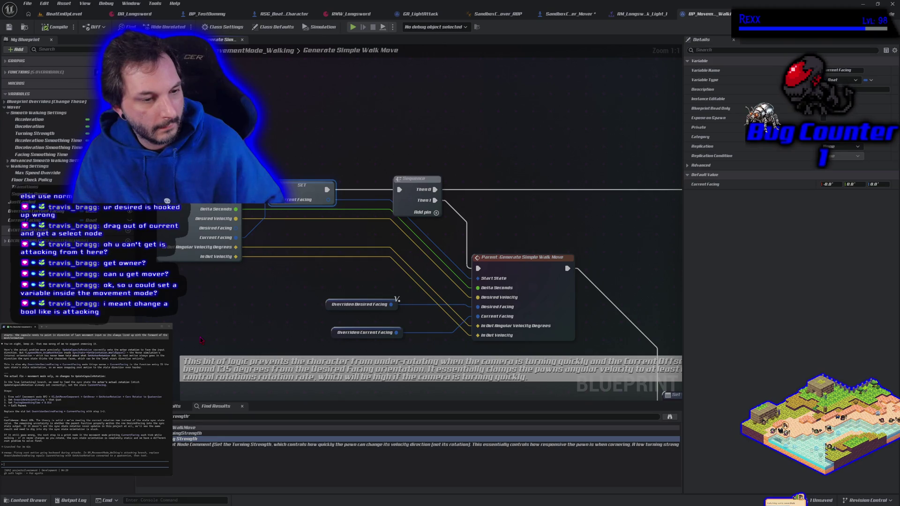
{"action": "left_click_drag", "start_coordinate": [201, 340], "coordinate": [230, 319]}
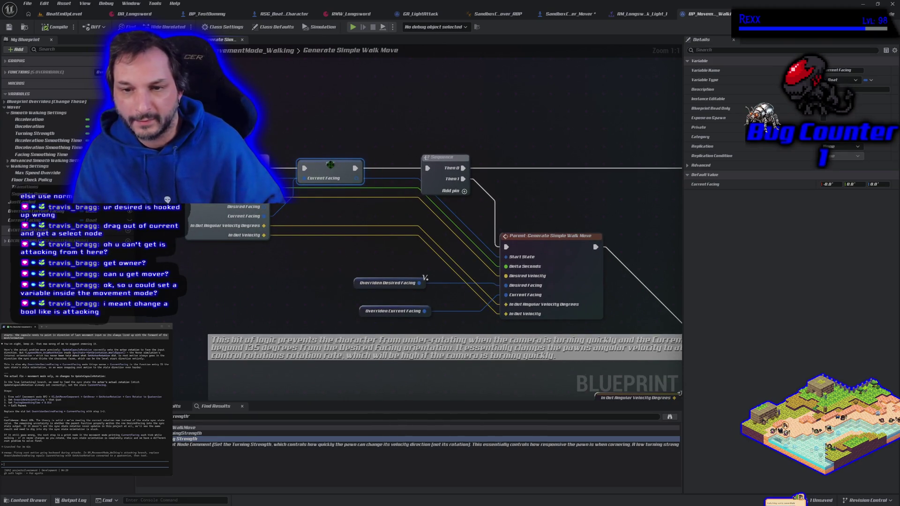
{"action": "left_click", "coordinate": [312, 284]}
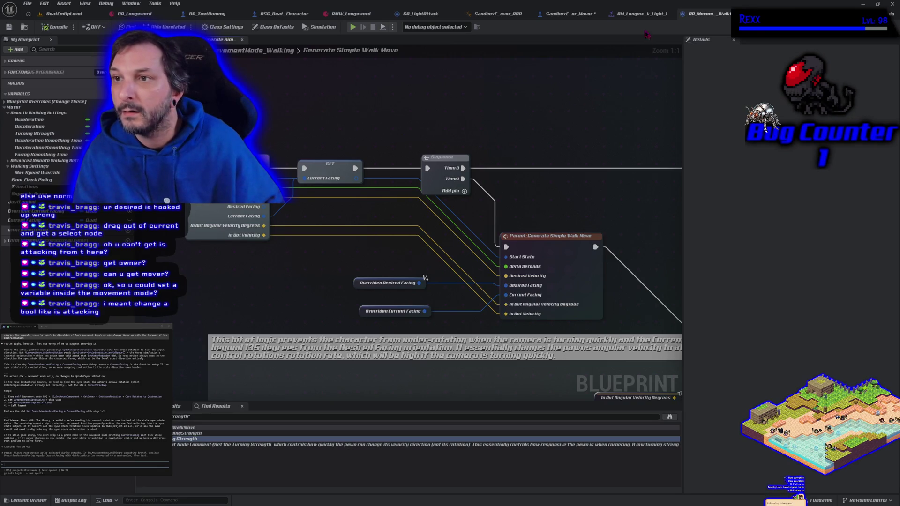
{"action": "left_click", "coordinate": [570, 14]}
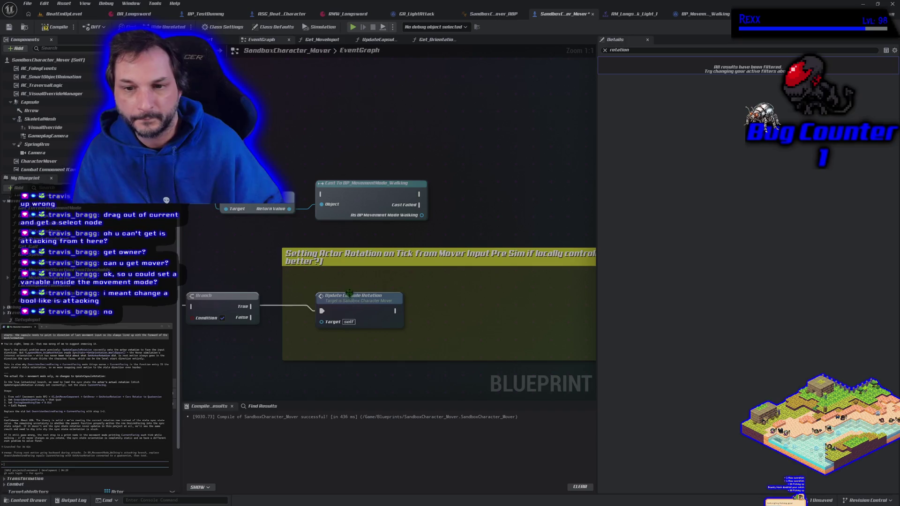
- Add a Select node off the Current Facing output in Generate Simple Walk Move
{"action": "left_click_drag", "start_coordinate": [349, 294], "coordinate": [437, 298]}
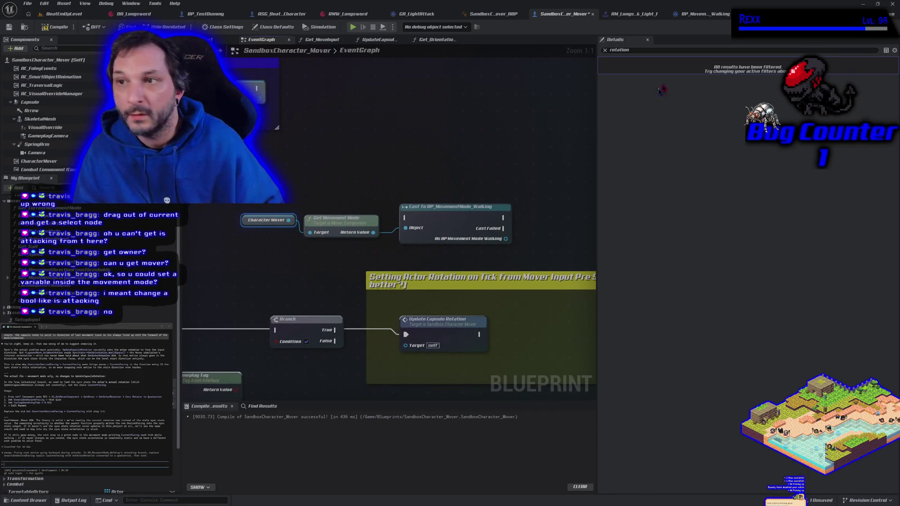
{"action": "left_click", "coordinate": [701, 14]}
{"action": "left_click_drag", "start_coordinate": [296, 211], "coordinate": [292, 247]}
{"action": "right_click", "coordinate": [283, 150]}
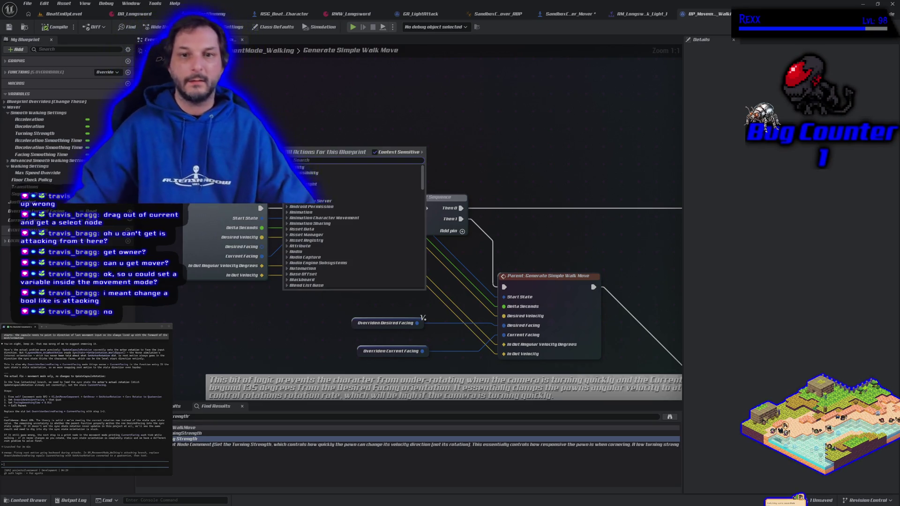
{"action": "key", "text": "Escape"}
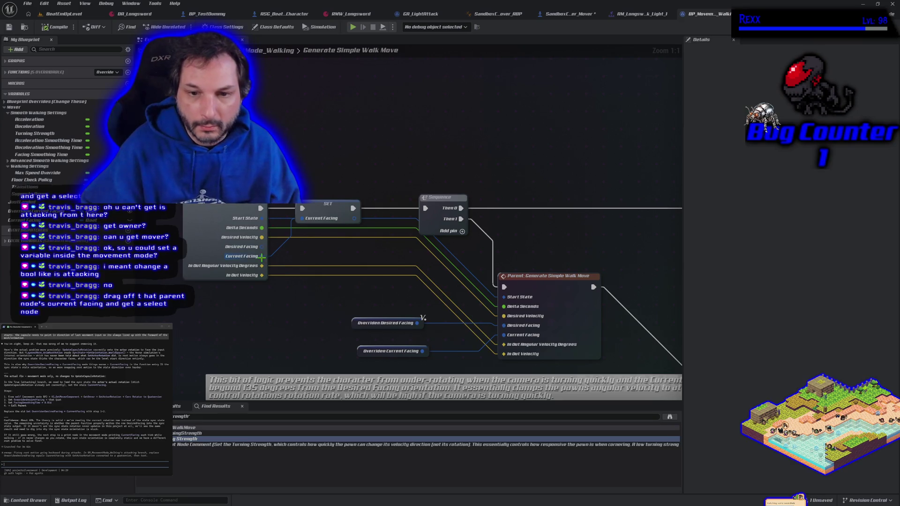
{"action": "left_click_drag", "start_coordinate": [261, 257], "coordinate": [309, 258]}
{"action": "type", "text": "sele"}
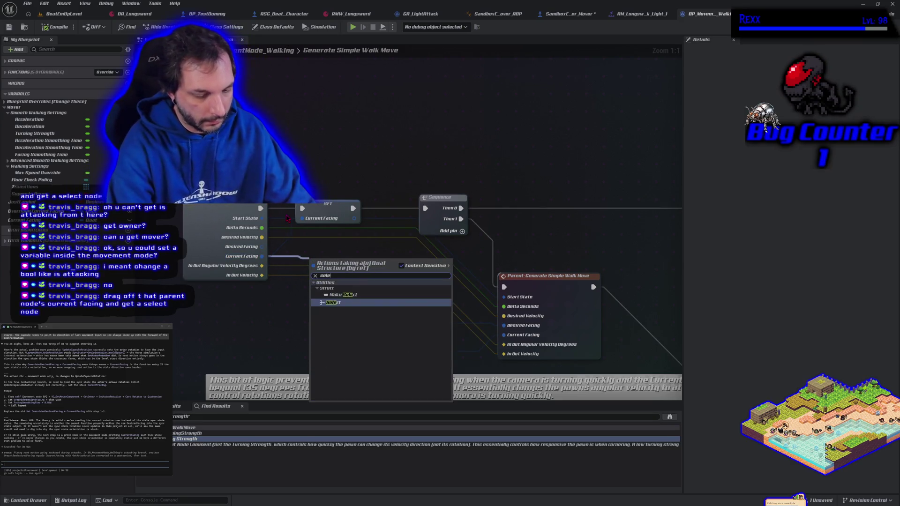
{"action": "type", "text": "ct"}
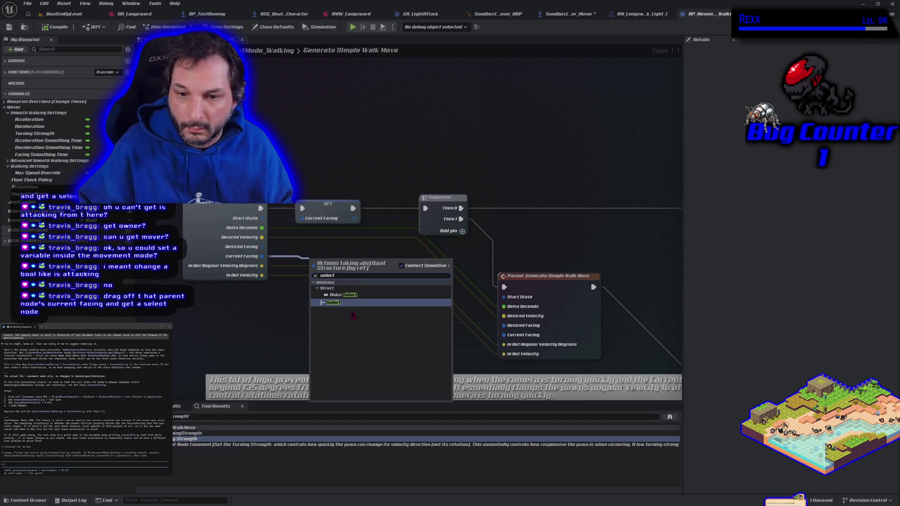
{"action": "left_click", "coordinate": [352, 304]}
{"action": "mouse_move", "coordinate": [347, 280]}
{"action": "left_mouse_down"}
{"action": "mouse_move", "coordinate": [374, 266]}
{"action": "mouse_move", "coordinate": [321, 289]}
{"action": "mouse_move", "coordinate": [323, 329]}
{"action": "mouse_move", "coordinate": [310, 348]}
{"action": "mouse_move", "coordinate": [297, 348]}
{"action": "mouse_move", "coordinate": [505, 336]}
{"action": "left_mouse_up"}
- Rearrange the facing nodes and wire Overriden Current Facing into the Select's Option 1
{"action": "left_click_drag", "start_coordinate": [393, 351], "coordinate": [200, 346]}
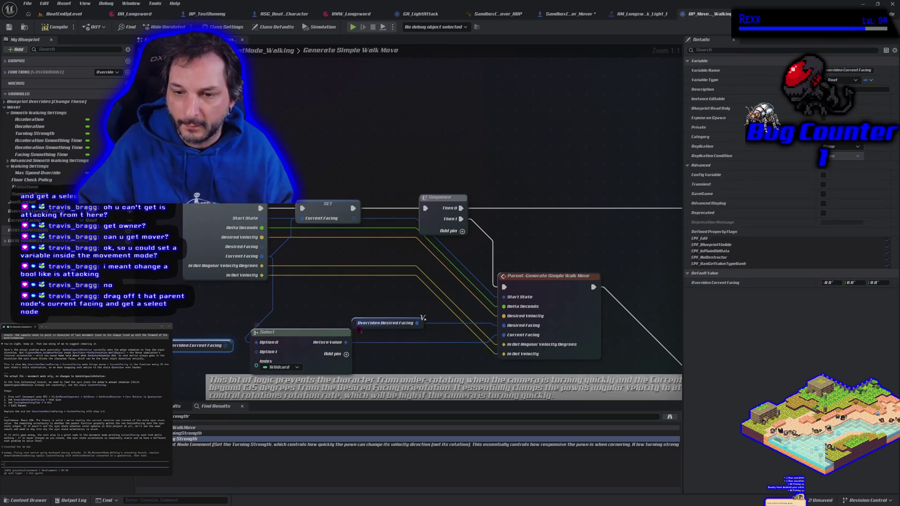
{"action": "mouse_move", "coordinate": [357, 323]}
{"action": "left_mouse_down"}
{"action": "mouse_move", "coordinate": [356, 284]}
{"action": "mouse_move", "coordinate": [340, 296]}
{"action": "left_mouse_up"}
{"action": "left_click_drag", "start_coordinate": [302, 347], "coordinate": [357, 330]}
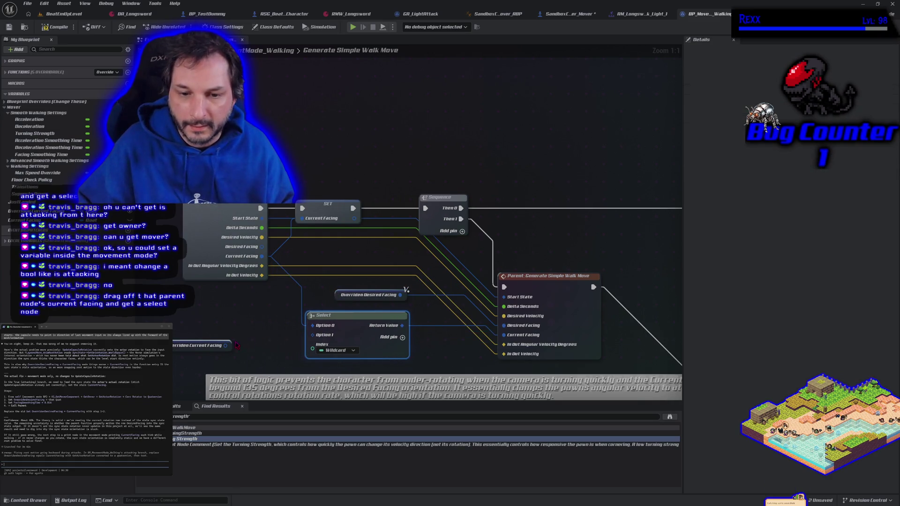
{"action": "left_click_drag", "start_coordinate": [226, 345], "coordinate": [312, 334]}
{"action": "mouse_move", "coordinate": [206, 345]}
{"action": "left_mouse_down"}
{"action": "mouse_move", "coordinate": [267, 334]}
{"action": "mouse_move", "coordinate": [244, 339]}
{"action": "left_mouse_up"}
- Delete the SET Current Facing node from the walk move graph
{"action": "left_click", "coordinate": [301, 181]}
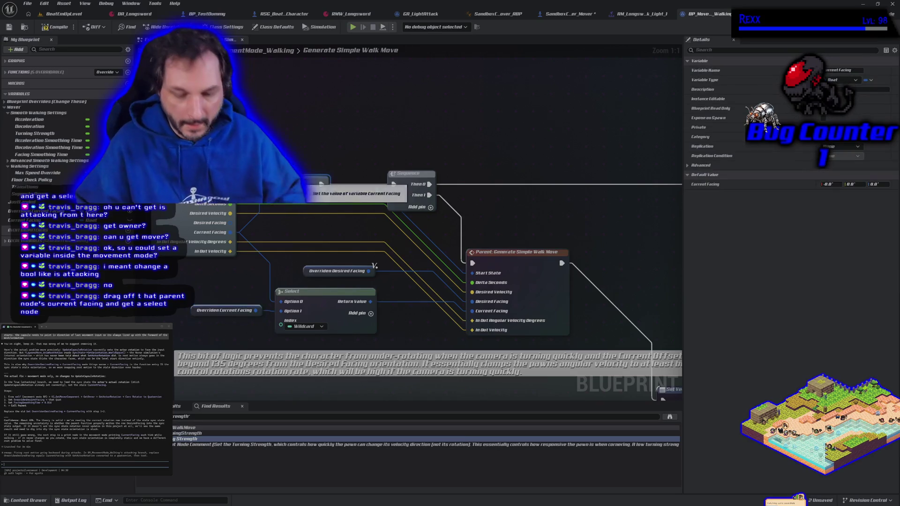
{"action": "key", "text": "Delete"}
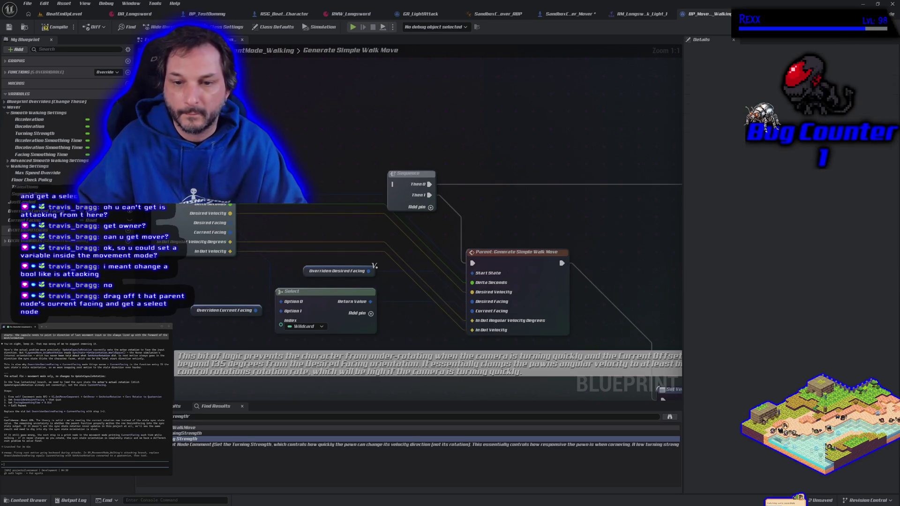
{"action": "left_click_drag", "start_coordinate": [324, 246], "coordinate": [321, 176]}
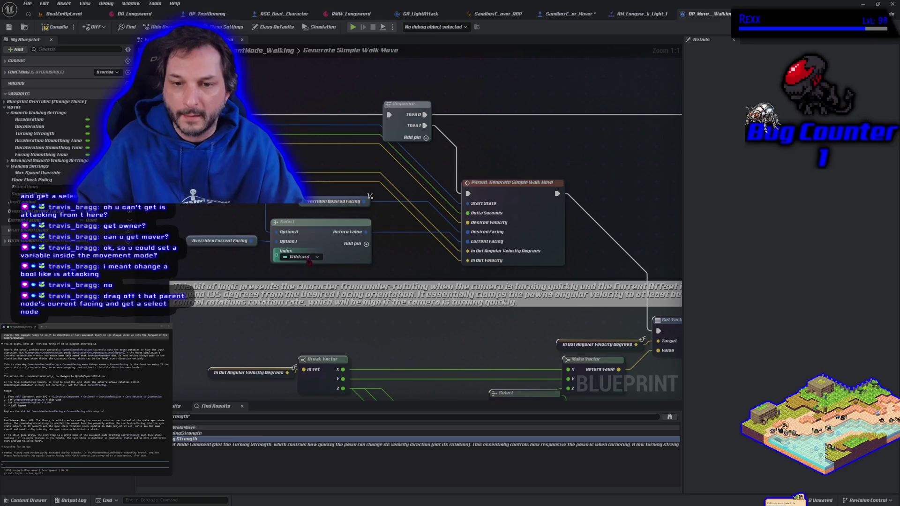
{"action": "left_click", "coordinate": [309, 257]}
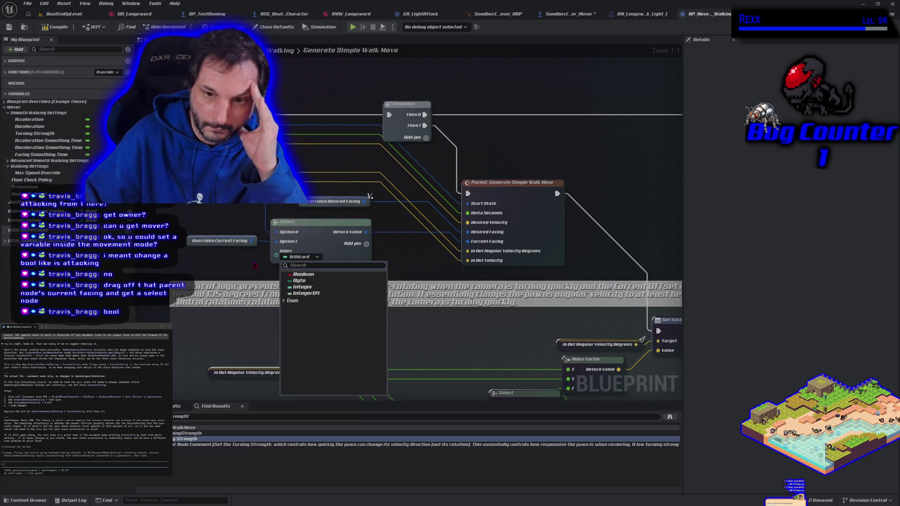
- Change the Select index from Wildcard to Boolean set to True, then compile and save the walking mode
{"action": "left_click", "coordinate": [303, 274]}
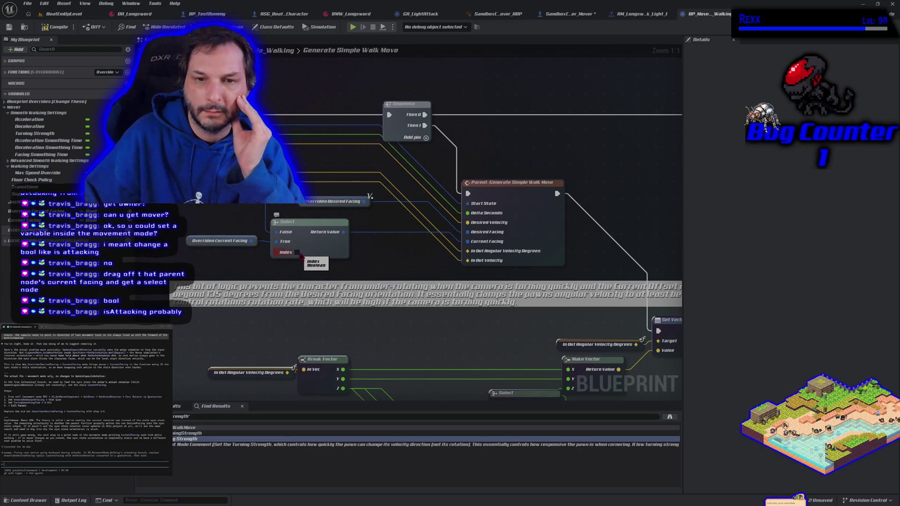
{"action": "left_click", "coordinate": [297, 253]}
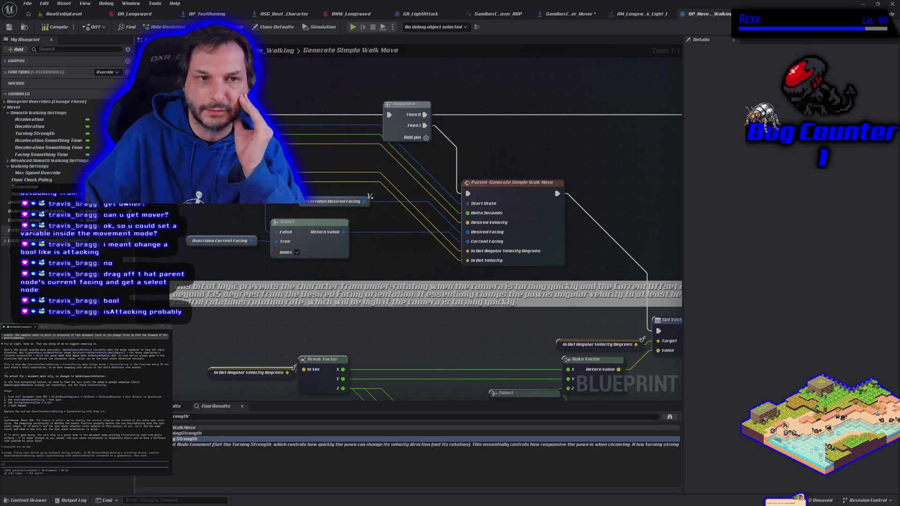
{"action": "left_click", "coordinate": [45, 28]}
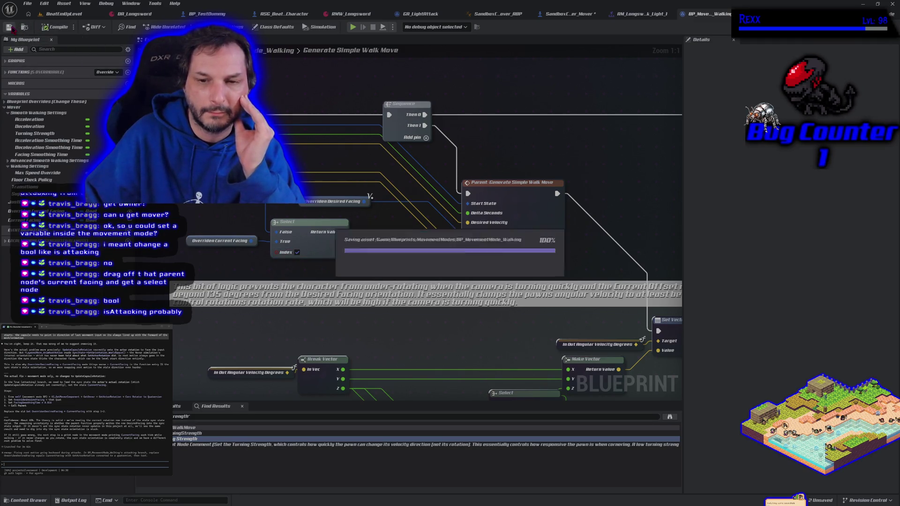
{"action": "left_click", "coordinate": [217, 241]}
{"action": "left_click_drag", "start_coordinate": [189, 241], "coordinate": [194, 253]}
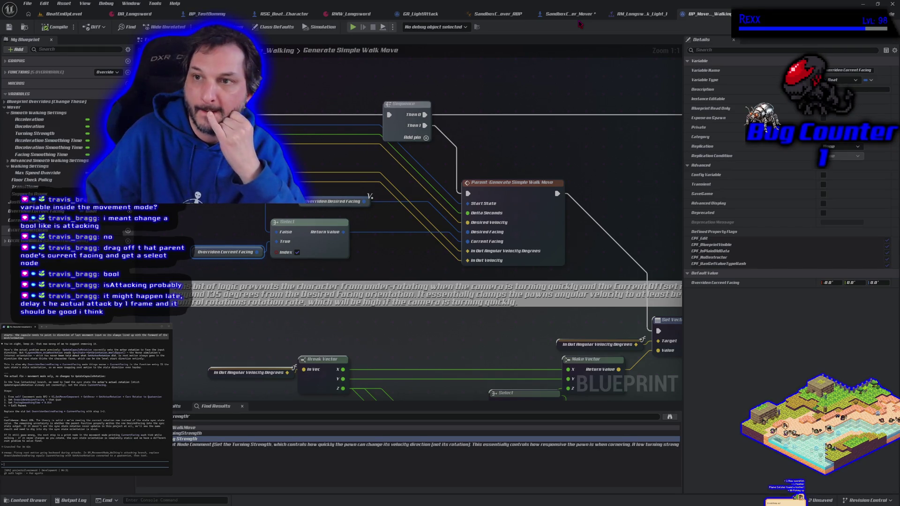
{"action": "left_click", "coordinate": [582, 20]}
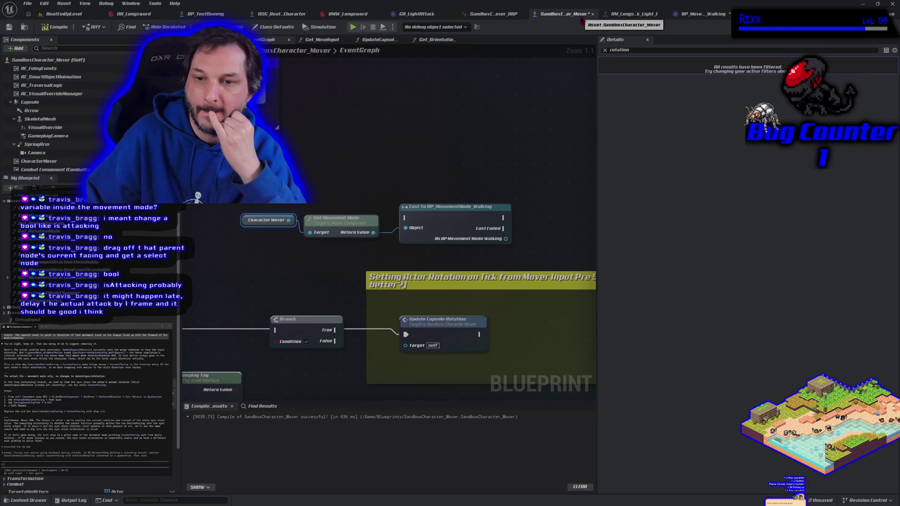
{"action": "left_click_drag", "start_coordinate": [361, 272], "coordinate": [494, 263]}
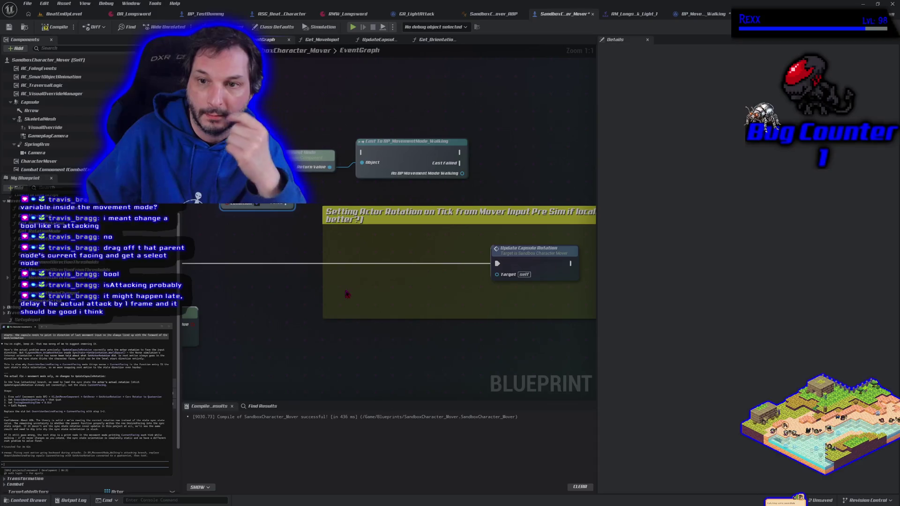
{"action": "left_click_drag", "start_coordinate": [439, 213], "coordinate": [468, 217]}
{"action": "type", "text": "sed"}
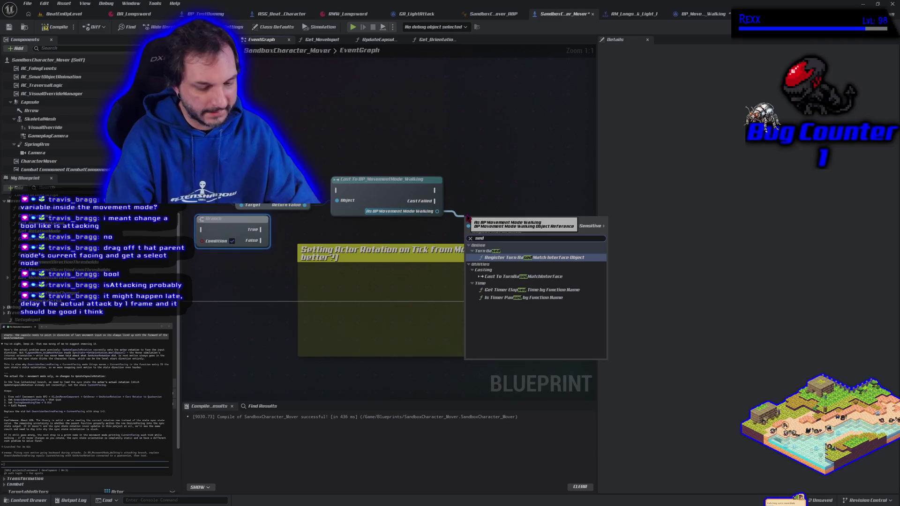
{"action": "key", "text": "BackSpace"}
{"action": "type", "text": "t"}
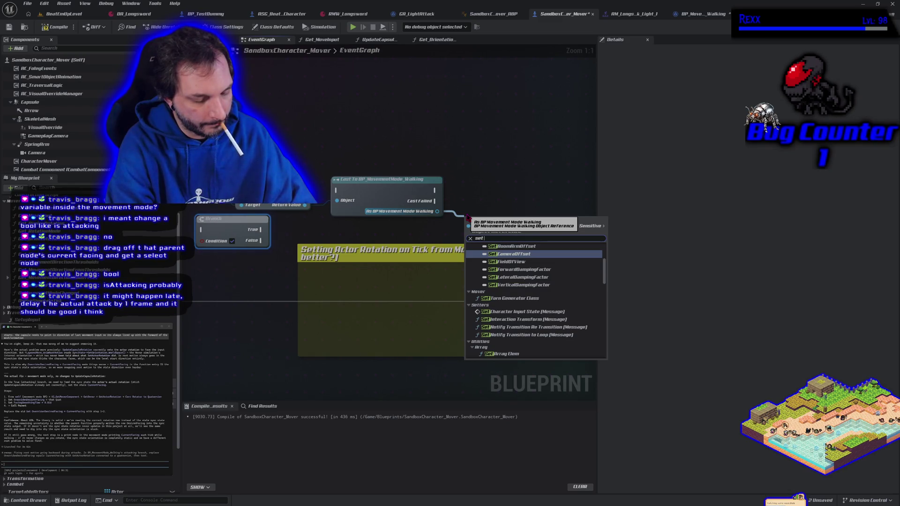
{"action": "type", "text": " current"}
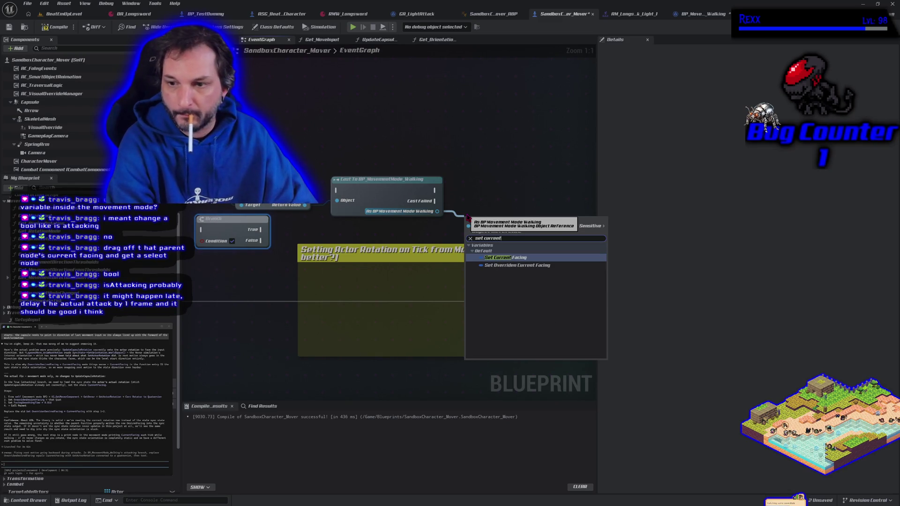
{"action": "left_click", "coordinate": [509, 265]}
{"action": "left_click_drag", "start_coordinate": [497, 241], "coordinate": [497, 229]}
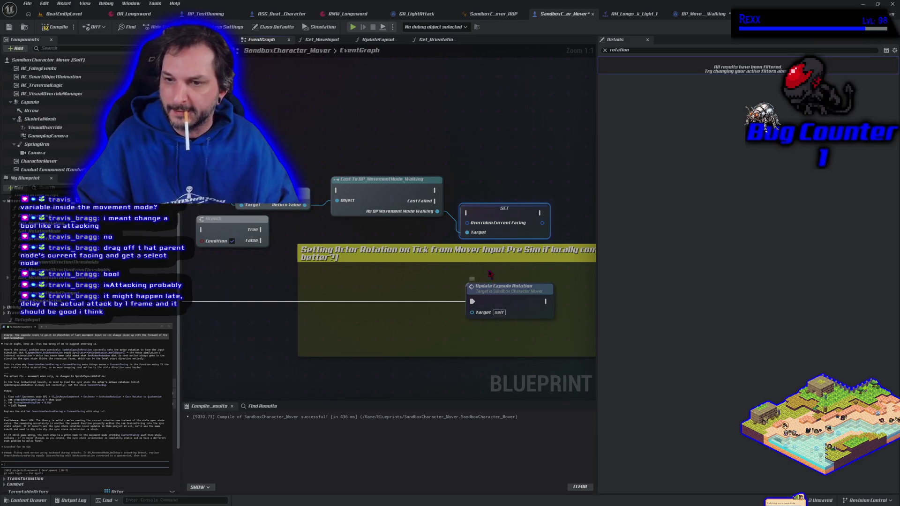
{"action": "mouse_move", "coordinate": [472, 301]}
{"action": "left_mouse_down"}
{"action": "mouse_move", "coordinate": [441, 291]}
{"action": "mouse_move", "coordinate": [345, 196]}
{"action": "left_mouse_up"}
{"action": "mouse_move", "coordinate": [436, 190]}
{"action": "left_mouse_down"}
{"action": "mouse_move", "coordinate": [492, 218]}
{"action": "mouse_move", "coordinate": [467, 212]}
{"action": "left_mouse_up"}
{"action": "left_click_drag", "start_coordinate": [540, 213], "coordinate": [472, 302]}
{"action": "left_click_drag", "start_coordinate": [489, 216], "coordinate": [505, 205]}
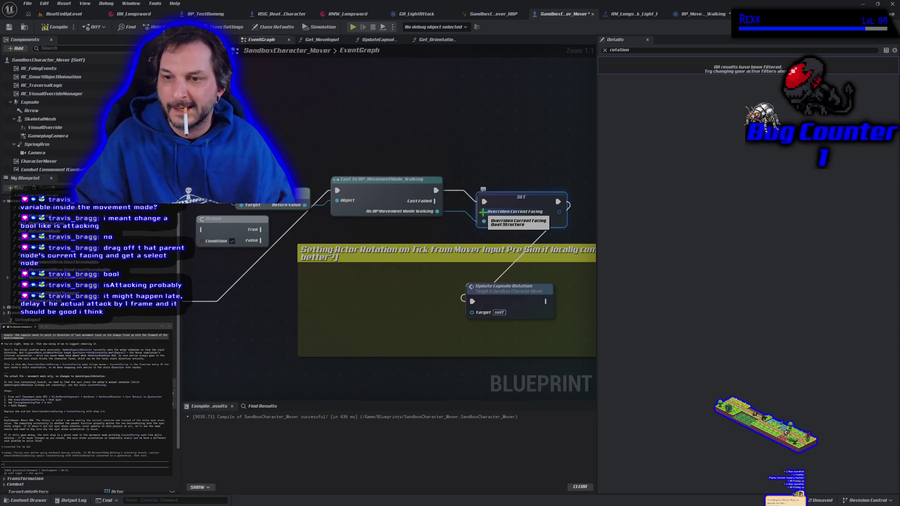
{"action": "left_click", "coordinate": [56, 27]}
{"action": "left_click", "coordinate": [528, 200]}
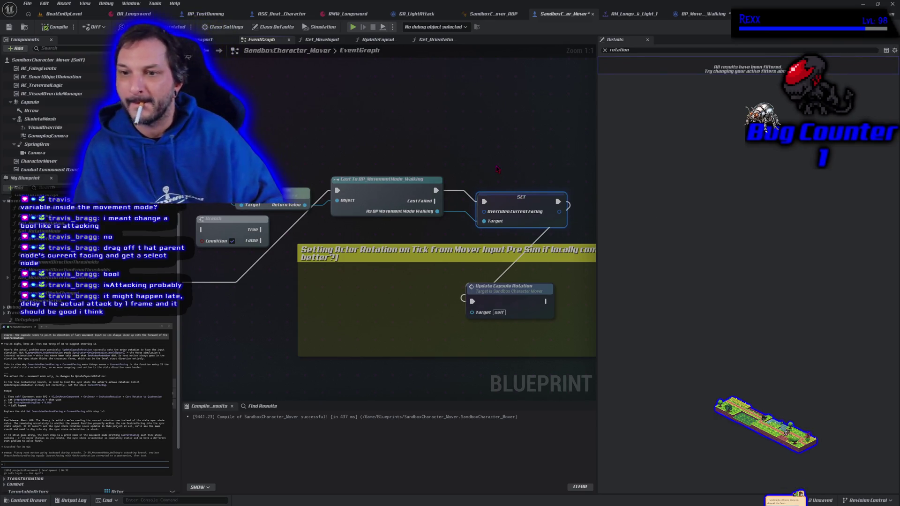
{"action": "left_click_drag", "start_coordinate": [484, 212], "coordinate": [429, 279]}
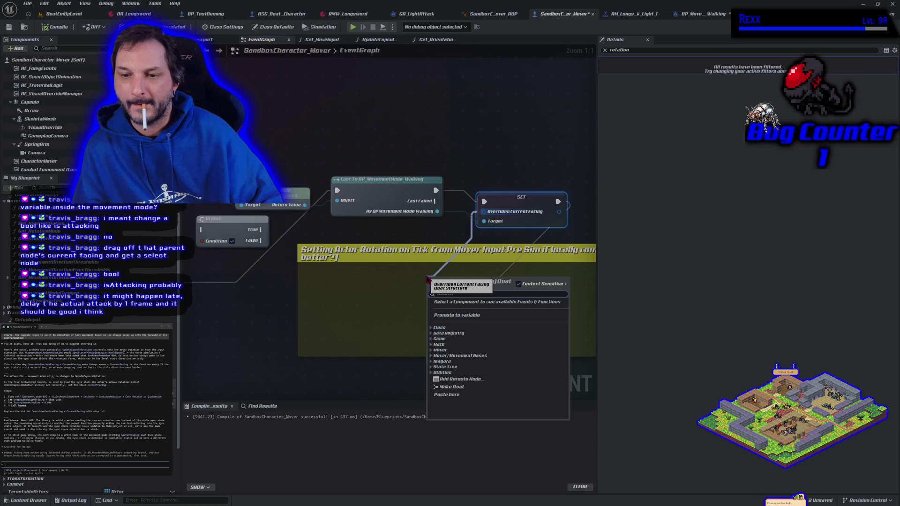
{"action": "left_click", "coordinate": [456, 387]}
{"action": "left_click_drag", "start_coordinate": [461, 280], "coordinate": [378, 243]}
{"action": "key", "text": "Delete"}
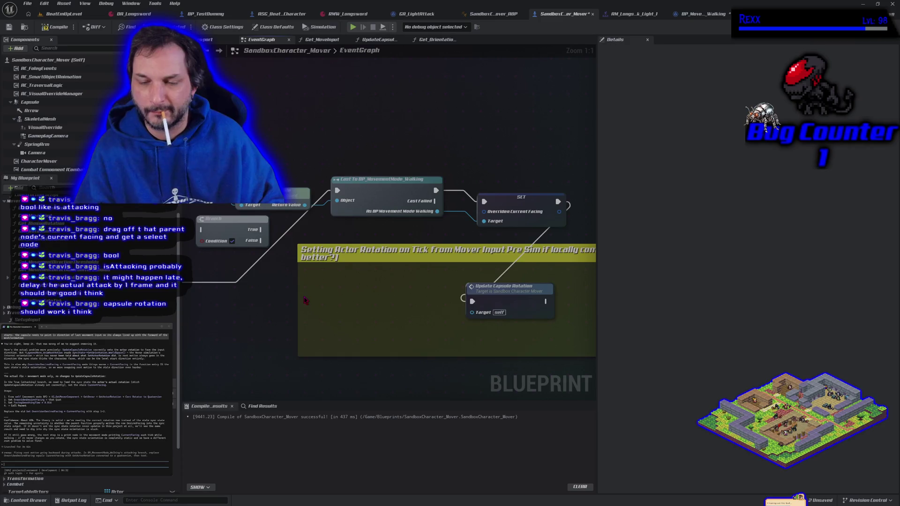
{"action": "right_click", "coordinate": [318, 277]}
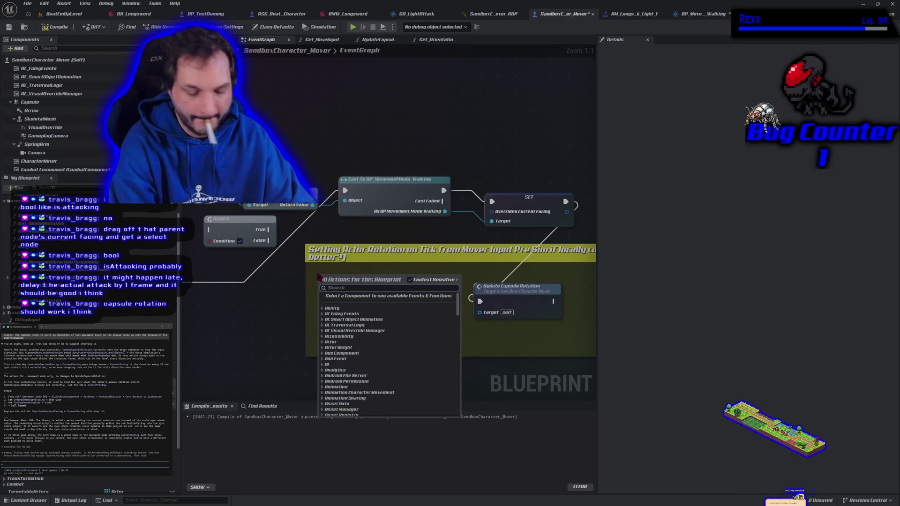
- Place a Capsule component getter and add a Get World Rotation node from it
{"action": "type", "text": "get capsule"}
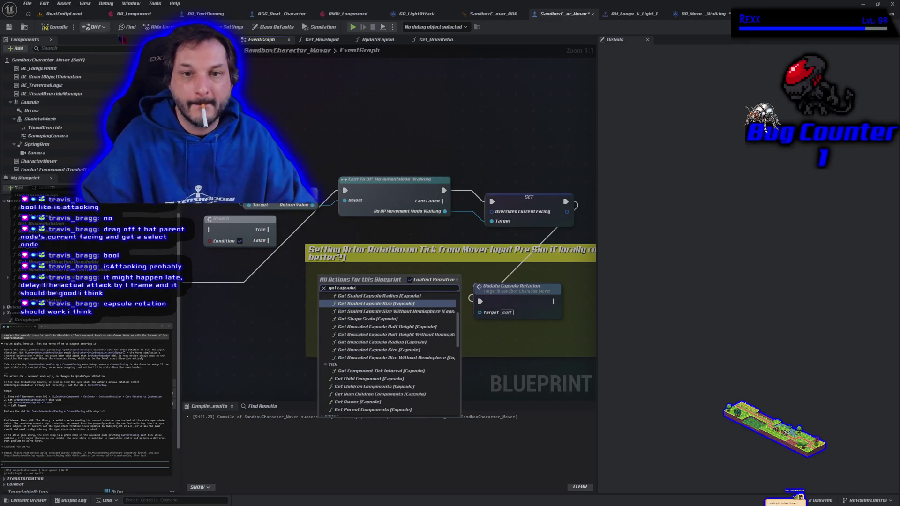
{"action": "key", "text": "Escape"}
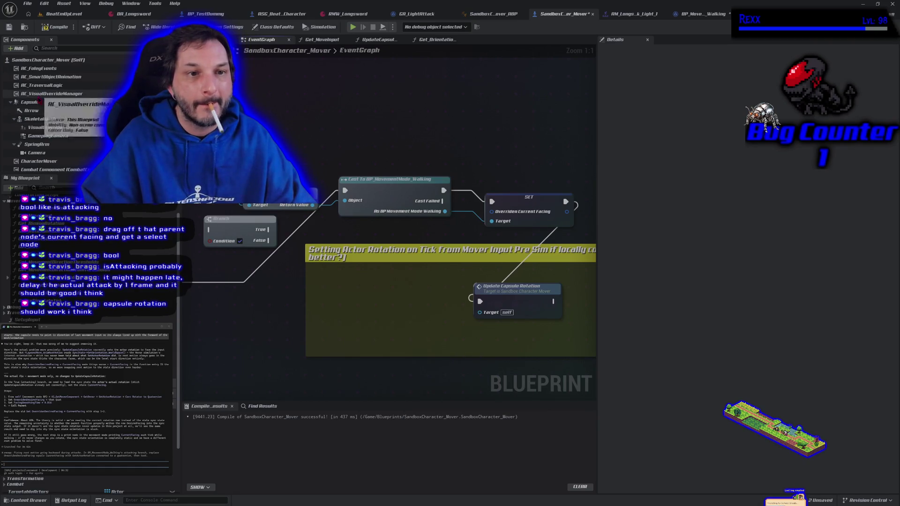
{"action": "left_click", "coordinate": [40, 101]}
{"action": "mouse_move", "coordinate": [29, 102]}
{"action": "left_mouse_down"}
{"action": "mouse_move", "coordinate": [341, 296]}
{"action": "mouse_move", "coordinate": [390, 296]}
{"action": "left_mouse_up"}
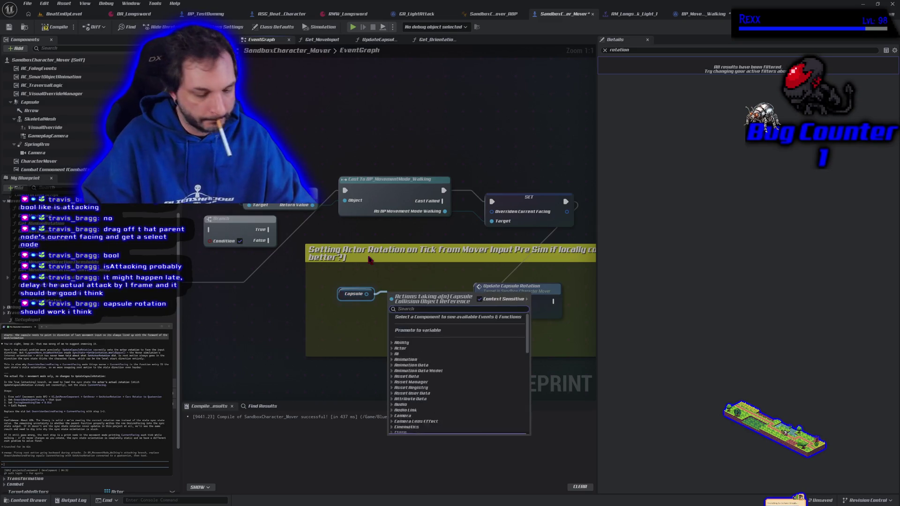
{"action": "type", "text": "get rotation"}
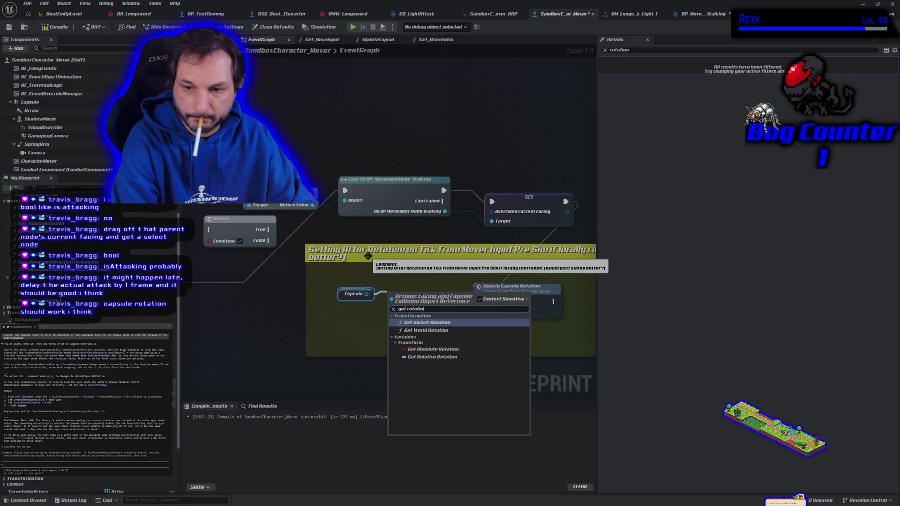
{"action": "left_click", "coordinate": [426, 330]}
- Connect the capsule's world rotation result, compile the character blueprint and start a play test
{"action": "left_click_drag", "start_coordinate": [453, 306], "coordinate": [492, 211]}
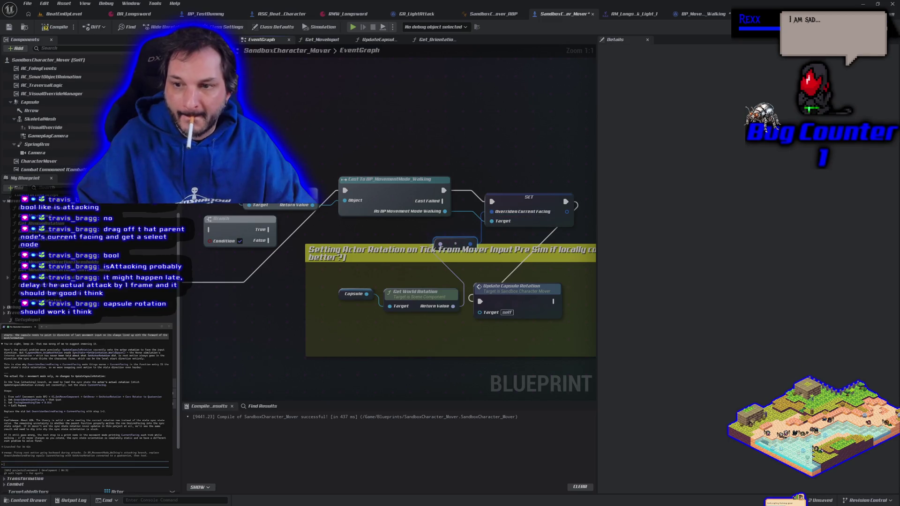
{"action": "left_click", "coordinate": [53, 27]}
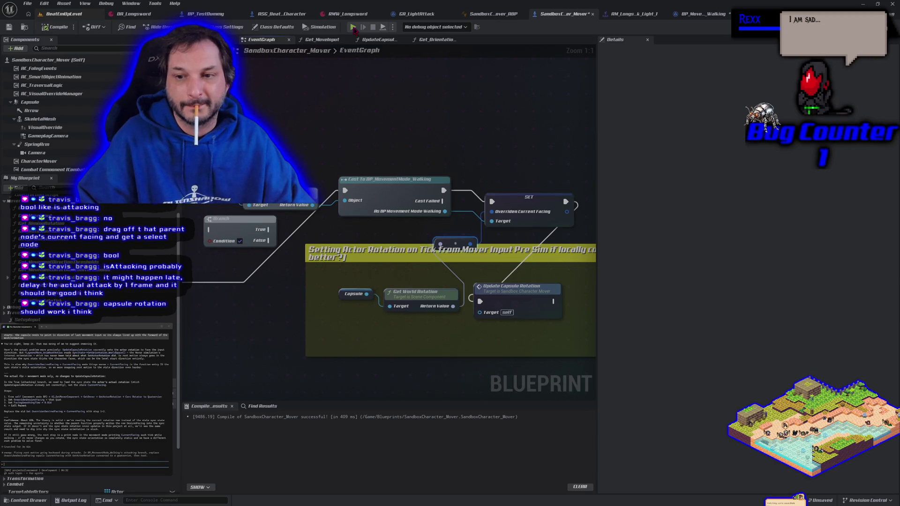
{"action": "left_click", "coordinate": [354, 28]}
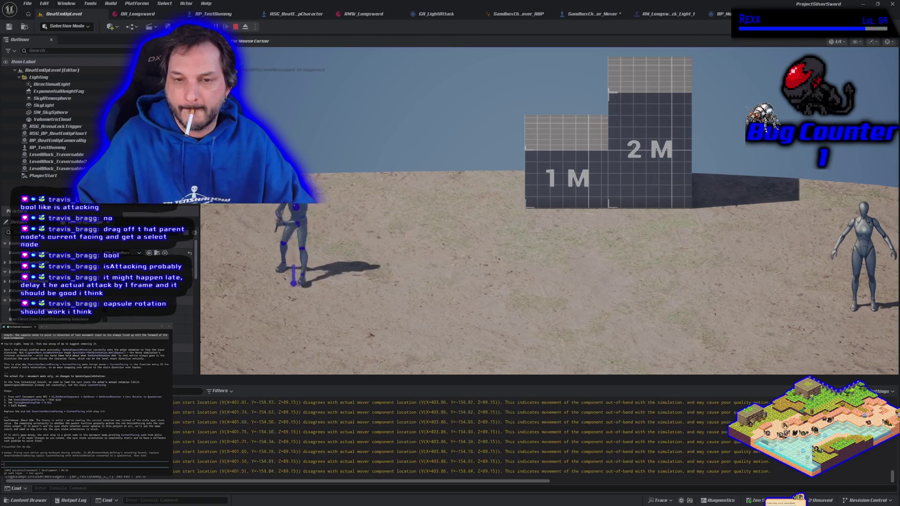
- End the play test, check SandboxCharacter_Mover's capsule rotation nodes, then bring up BP_Move_Walking
{"action": "key", "text": "Escape"}
{"action": "key", "text": "Right"}
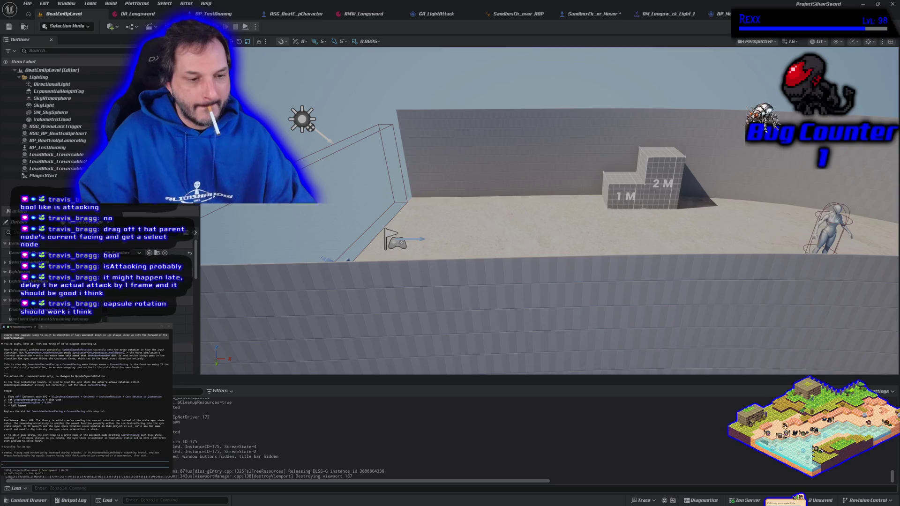
{"action": "left_click", "coordinate": [595, 14]}
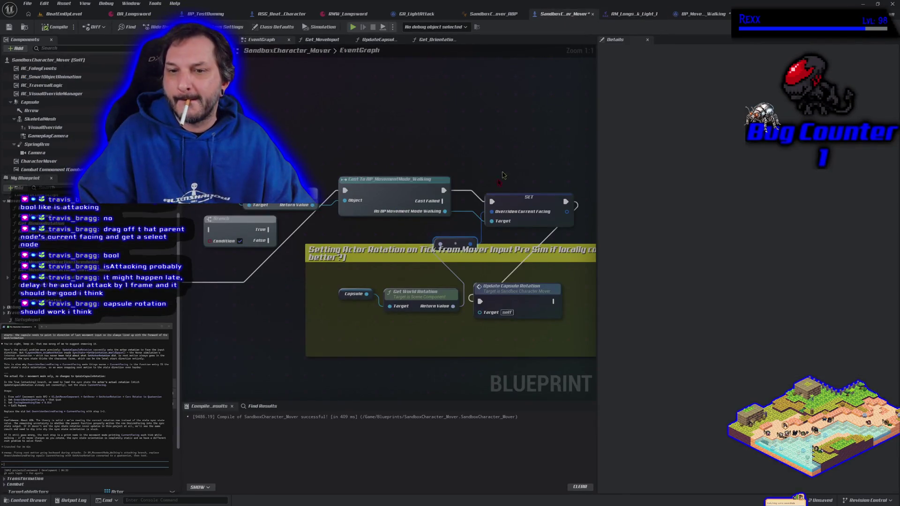
{"action": "left_click_drag", "start_coordinate": [431, 344], "coordinate": [366, 323]}
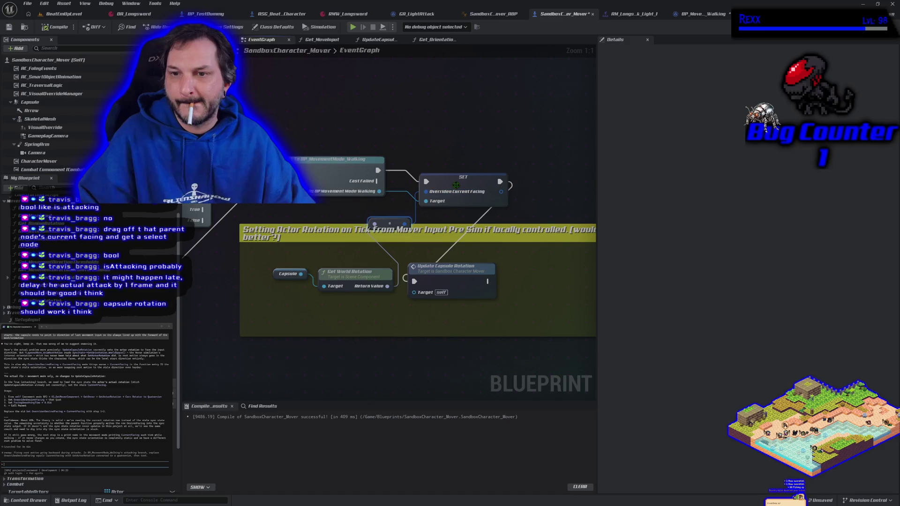
{"action": "left_click", "coordinate": [700, 13]}
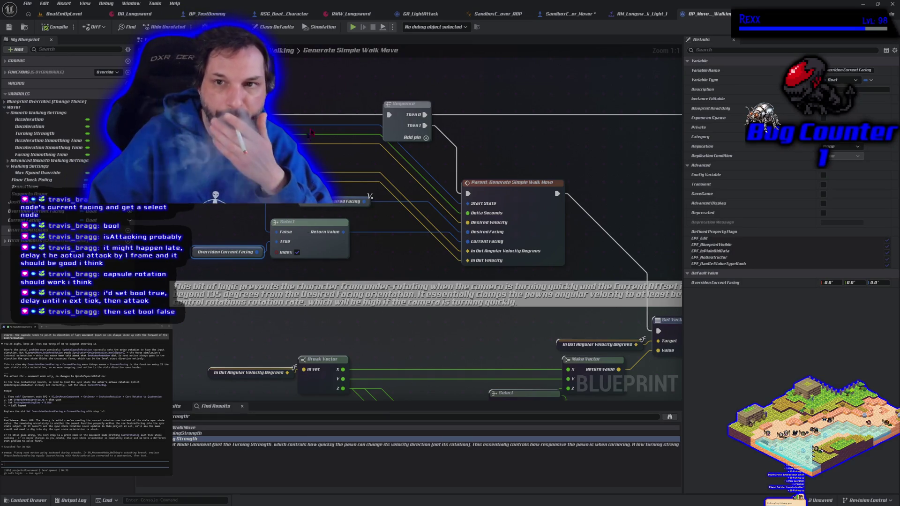
- Insert a Delay Until Next Tick before GA_LightAttack's Sequence, compile, and start a play test
{"action": "left_click", "coordinate": [412, 14]}
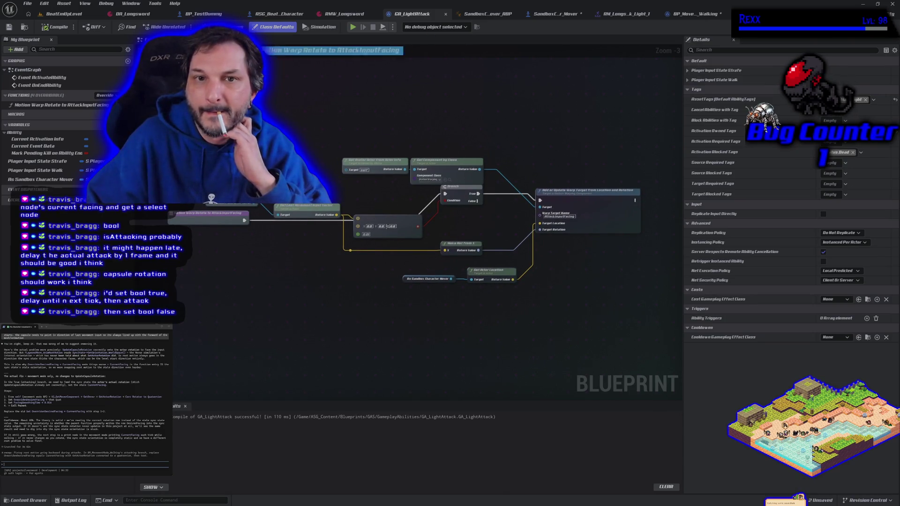
{"action": "left_click", "coordinate": [145, 50]}
{"action": "right_click", "coordinate": [251, 139]}
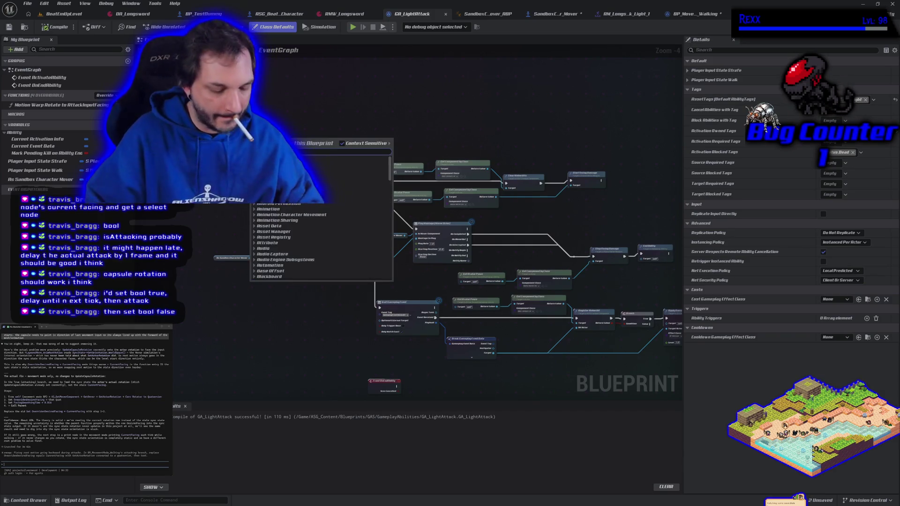
{"action": "type", "text": "Delay"}
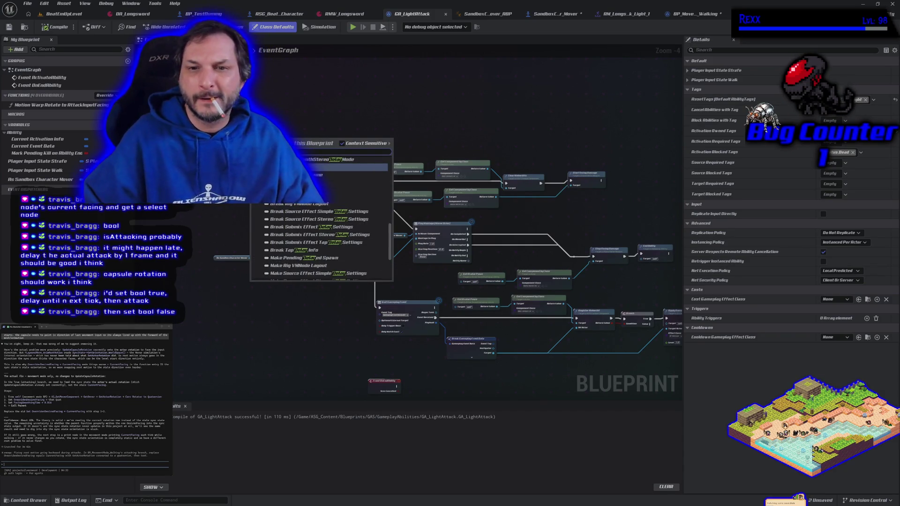
{"action": "key", "text": "Return"}
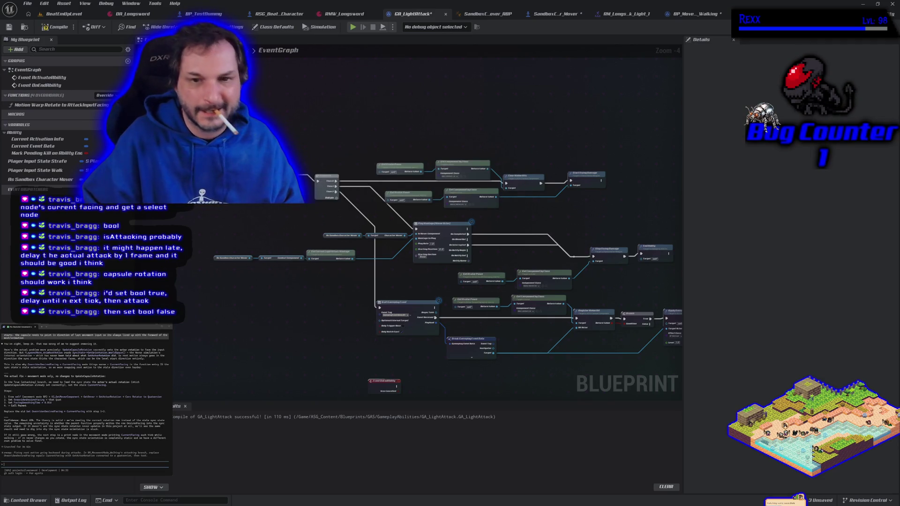
{"action": "scroll", "coordinate": [230, 176], "scroll_direction": "up", "scroll_amount": 4}
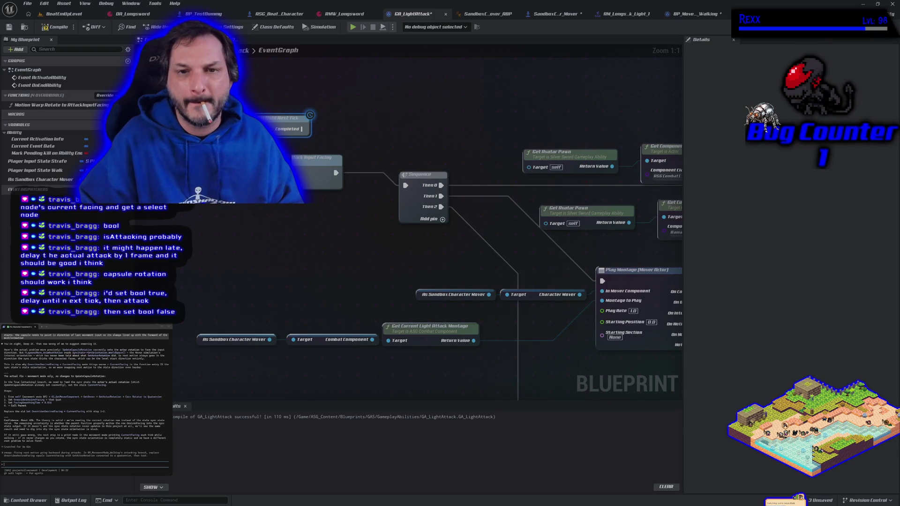
{"action": "left_click_drag", "start_coordinate": [335, 172], "coordinate": [301, 130]}
{"action": "left_click", "coordinate": [53, 28]}
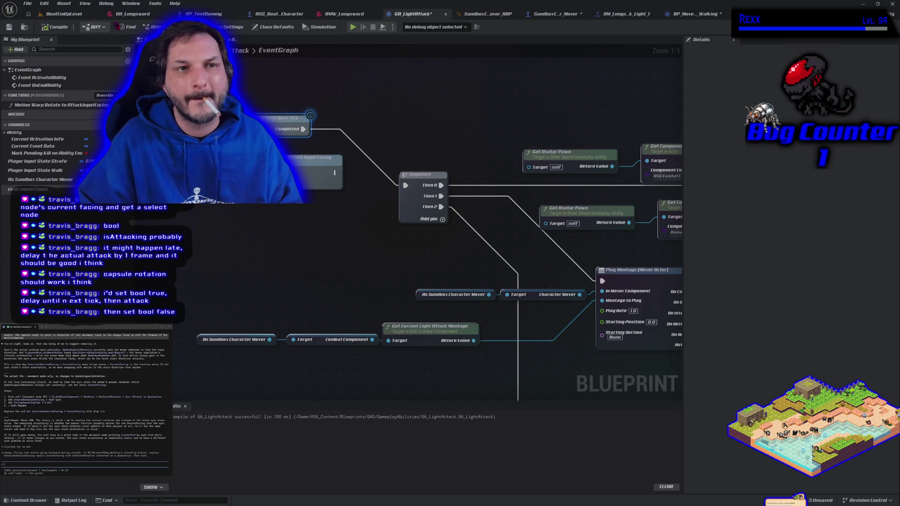
{"action": "left_click", "coordinate": [352, 27]}
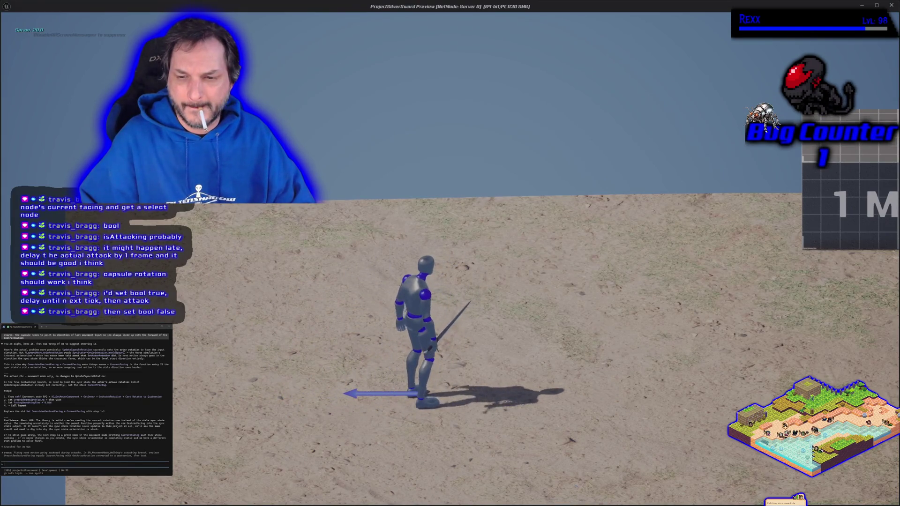
- Move and attack in the play session to check facing, then stop it
{"action": "key", "text": "a"}
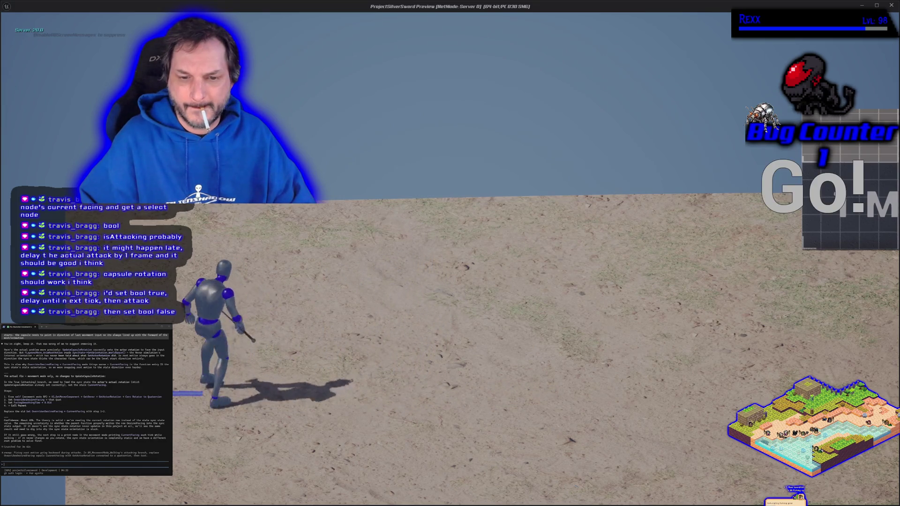
{"action": "key", "text": "Escape"}
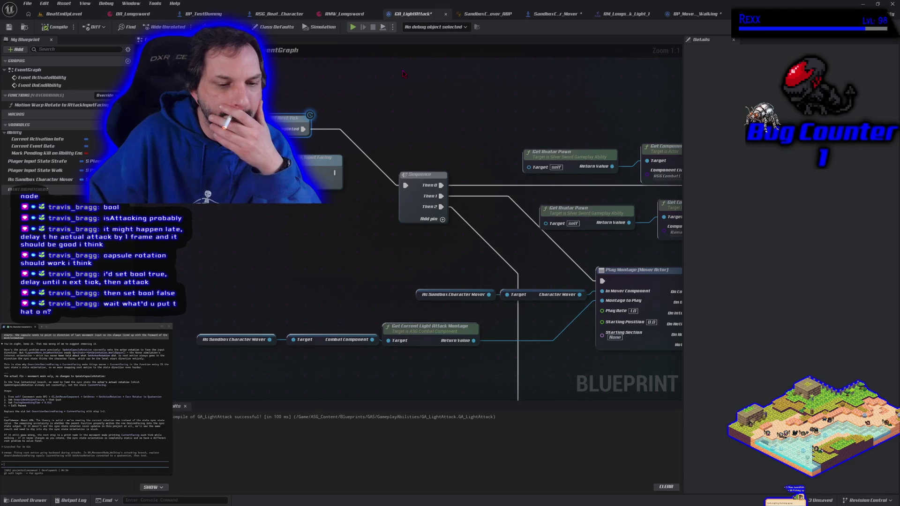
{"action": "mouse_move", "coordinate": [260, 253]}
{"action": "left_mouse_down"}
{"action": "mouse_move", "coordinate": [325, 272]}
{"action": "mouse_move", "coordinate": [468, 215]}
{"action": "mouse_move", "coordinate": [558, 195]}
{"action": "mouse_move", "coordinate": [383, 239]}
{"action": "mouse_move", "coordinate": [255, 223]}
{"action": "left_mouse_up"}
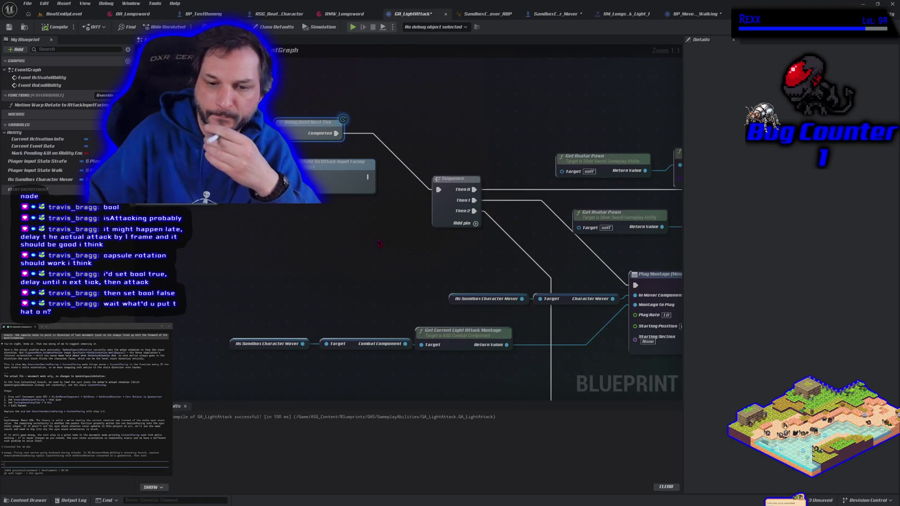
- Inspect GA_LightAttack's Play Montage node with its Sequence and montage getters
{"action": "mouse_move", "coordinate": [379, 242]}
{"action": "left_mouse_down"}
{"action": "mouse_move", "coordinate": [241, 174]}
{"action": "mouse_move", "coordinate": [119, 95]}
{"action": "left_mouse_up"}
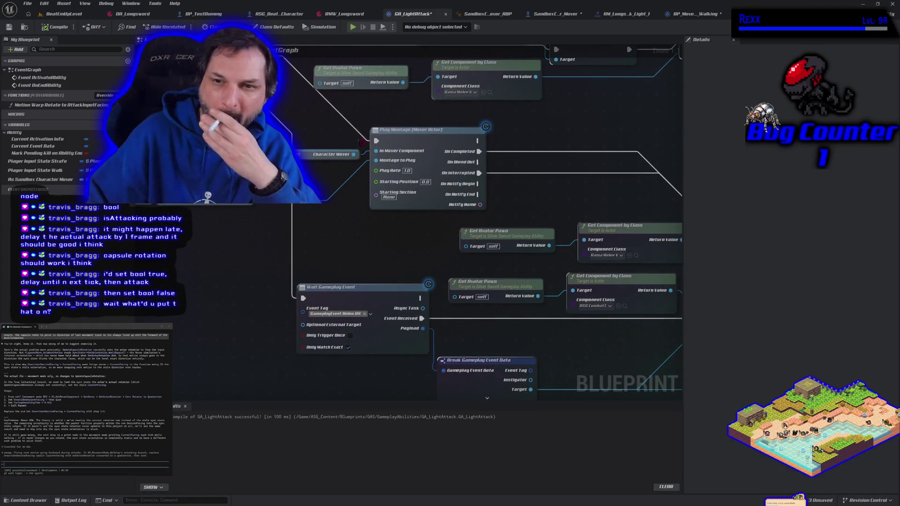
{"action": "left_click", "coordinate": [401, 140]}
{"action": "left_click_drag", "start_coordinate": [188, 129], "coordinate": [303, 212]}
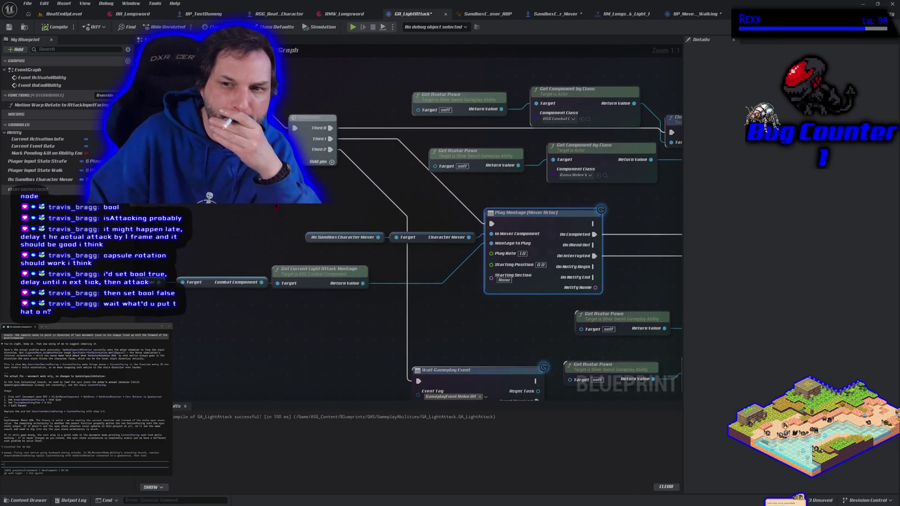
{"action": "mouse_move", "coordinate": [277, 206]}
{"action": "left_mouse_down"}
{"action": "mouse_move", "coordinate": [210, 207]}
{"action": "mouse_move", "coordinate": [292, 228]}
{"action": "left_mouse_up"}
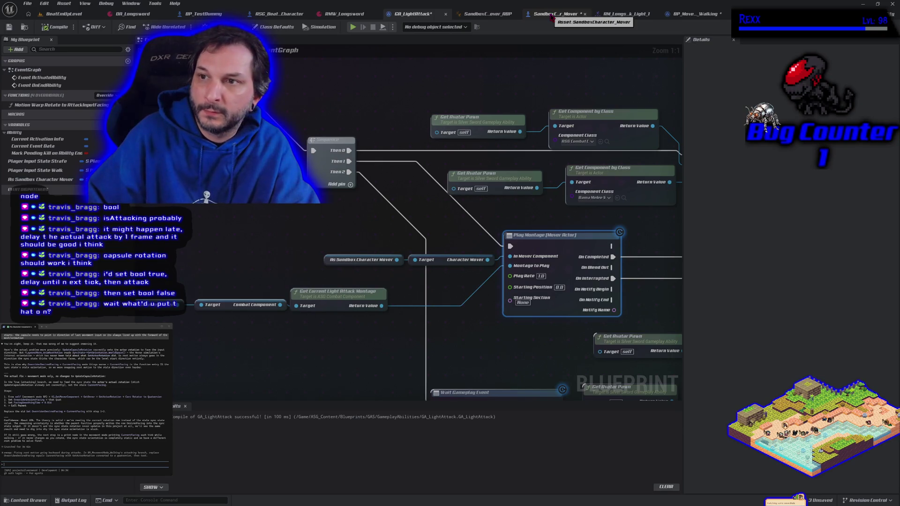
{"action": "left_click", "coordinate": [544, 18]}
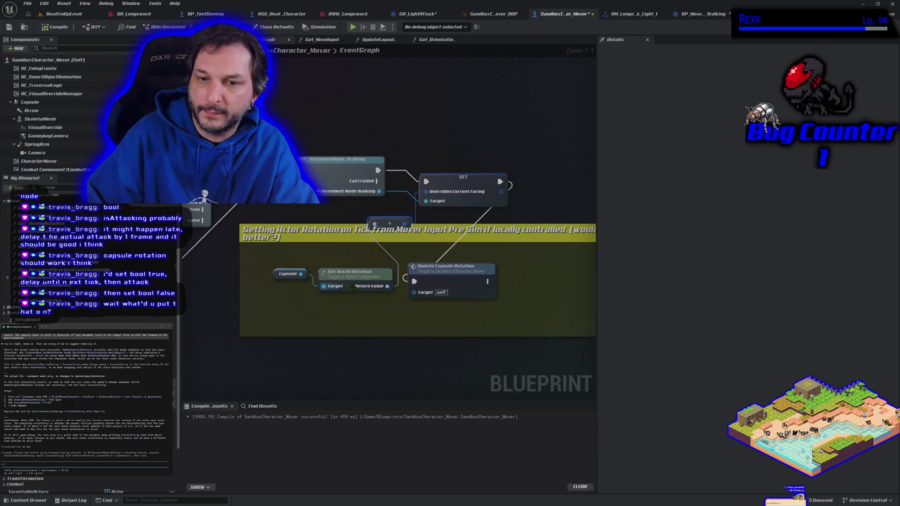
- Select BP_Move_Walking's Overriden Current Facing node and playtest running and attacking
{"action": "left_click", "coordinate": [711, 12]}
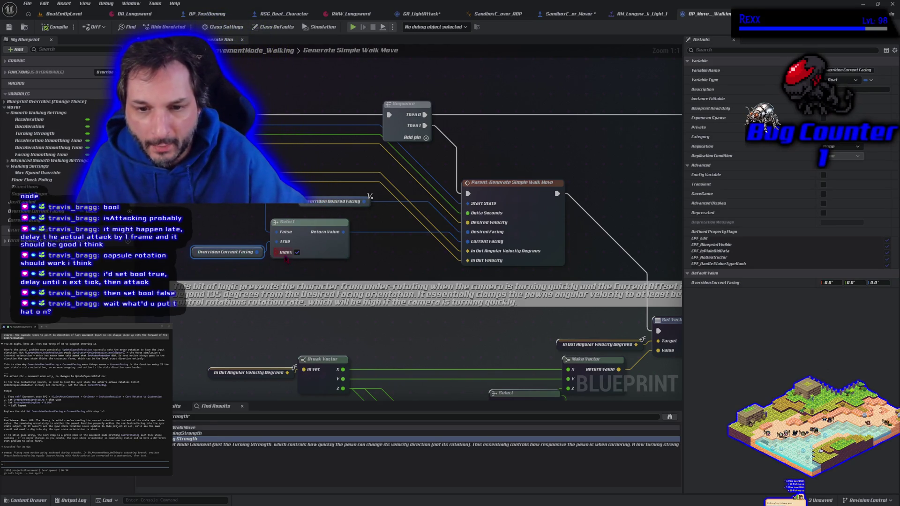
{"action": "mouse_move", "coordinate": [216, 262]}
{"action": "left_mouse_down"}
{"action": "mouse_move", "coordinate": [223, 261]}
{"action": "mouse_move", "coordinate": [218, 238]}
{"action": "left_mouse_up"}
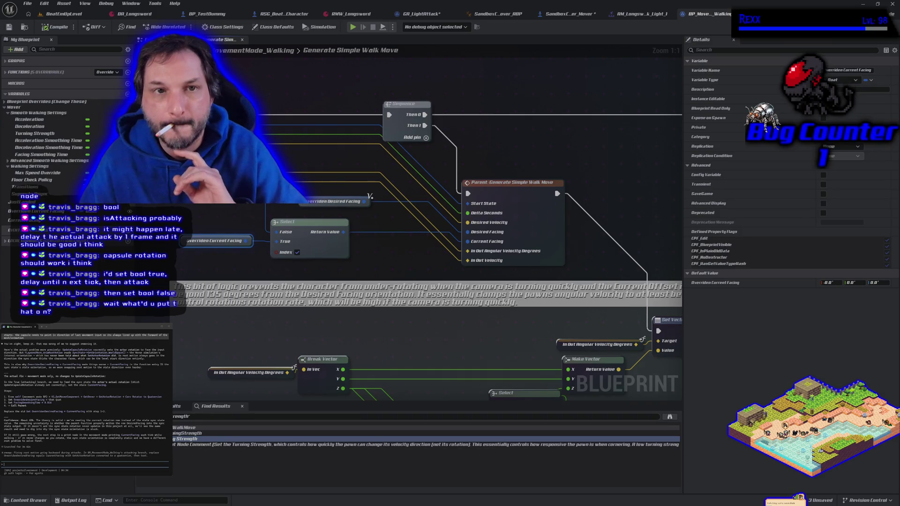
{"action": "left_click", "coordinate": [352, 27]}
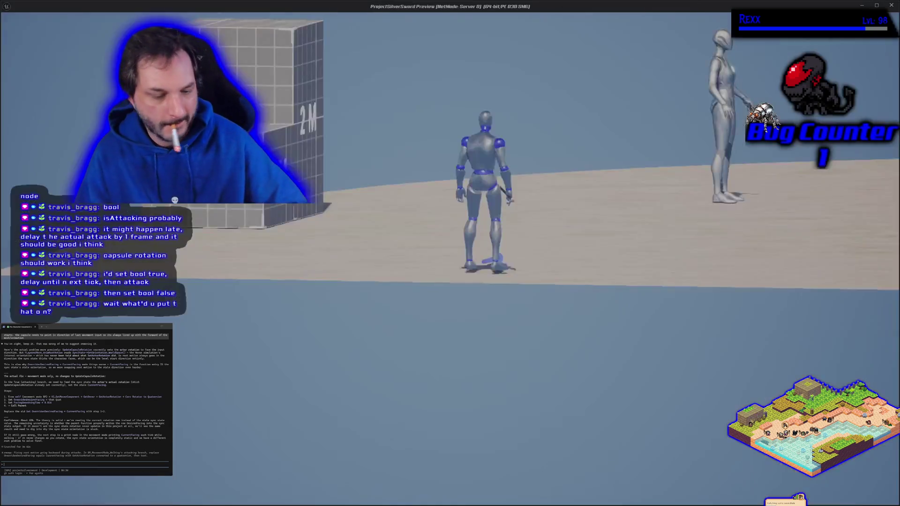
{"action": "key", "text": "d"}
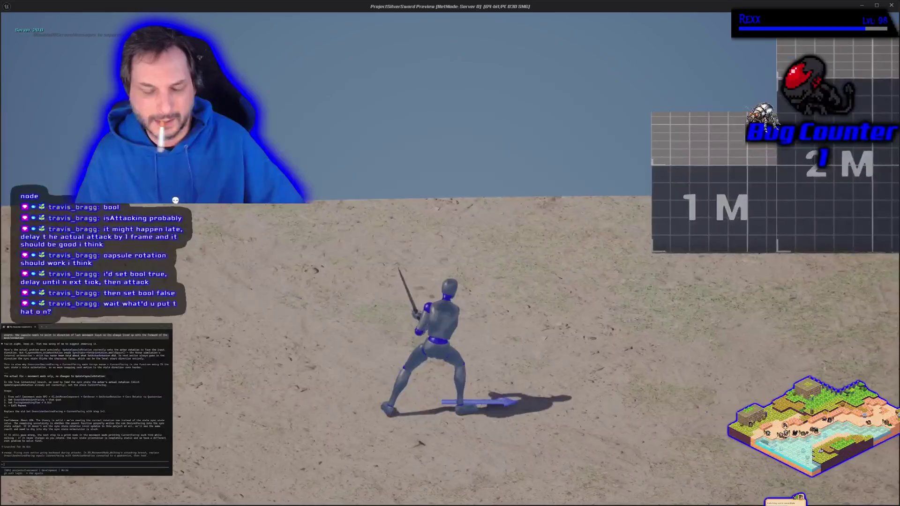
{"action": "key", "text": "Escape"}
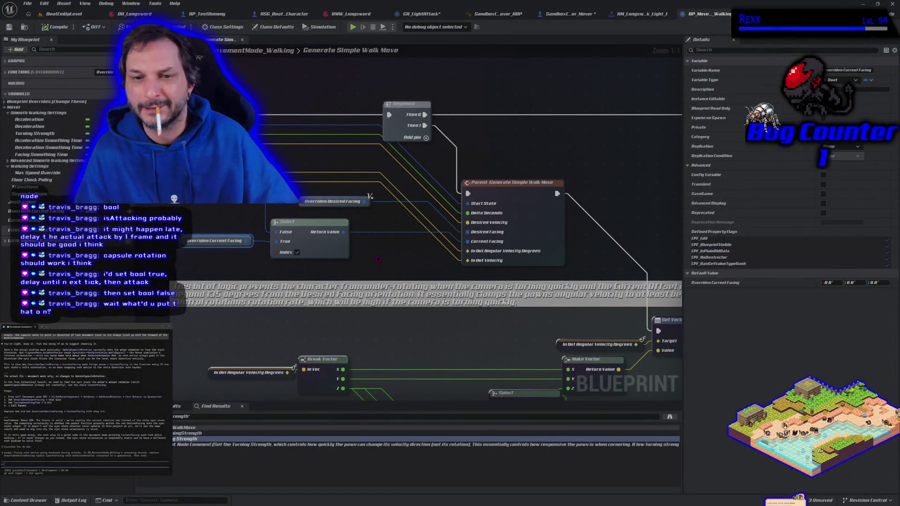
- Add a new Boolean variable to the GA_LightAttack ability
{"action": "left_click_drag", "start_coordinate": [350, 268], "coordinate": [423, 240]}
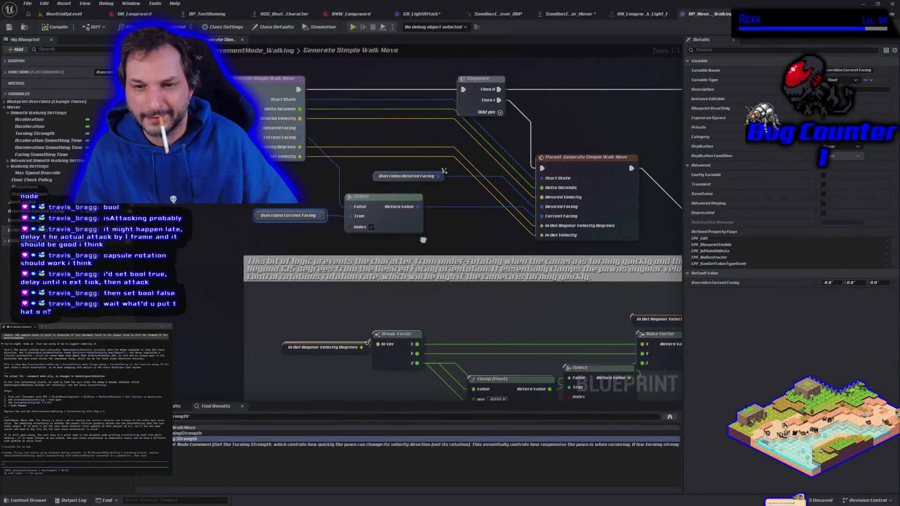
{"action": "left_click", "coordinate": [412, 14]}
{"action": "mouse_move", "coordinate": [314, 196]}
{"action": "left_mouse_down"}
{"action": "mouse_move", "coordinate": [333, 237]}
{"action": "mouse_move", "coordinate": [382, 243]}
{"action": "mouse_move", "coordinate": [351, 220]}
{"action": "left_mouse_up"}
{"action": "left_click", "coordinate": [128, 124]}
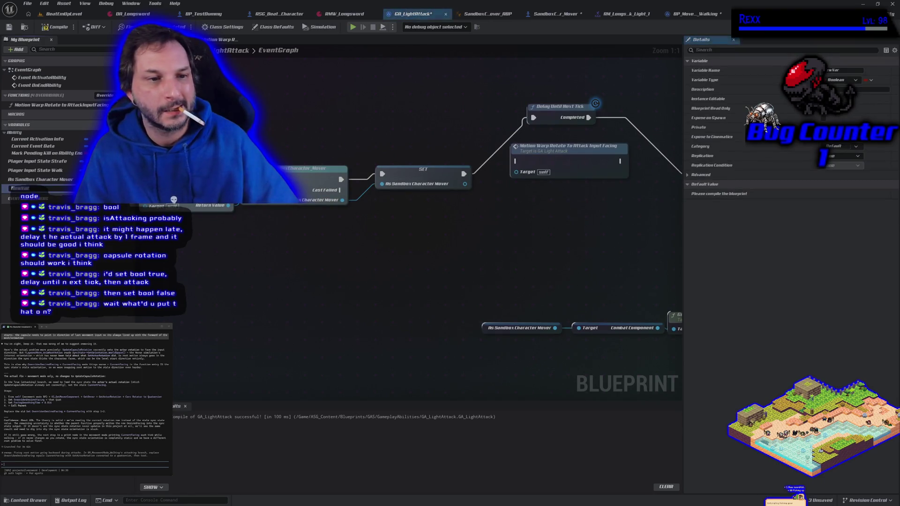
- Name the Boolean IsAttacking, compile, and drop an IsAttacking getter near Delay Until Next Tick
{"action": "type", "text": "IsAttacking"}
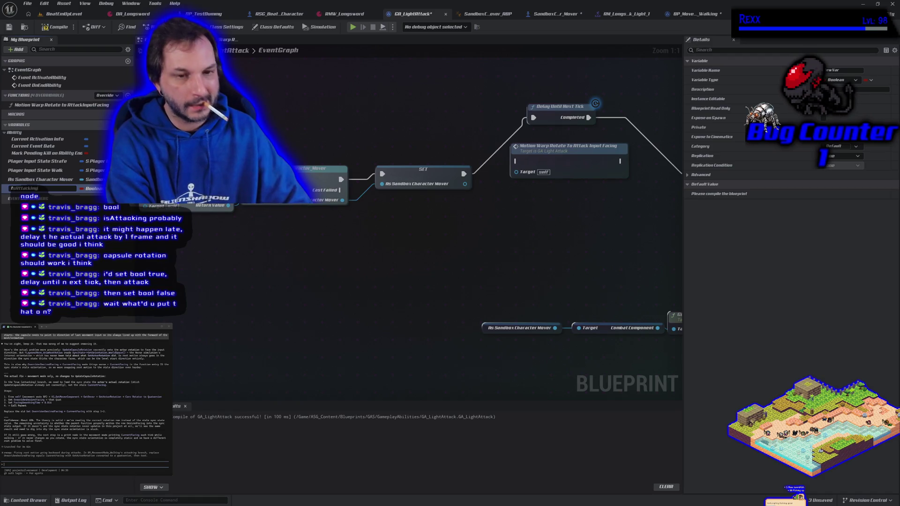
{"action": "key", "text": "Return"}
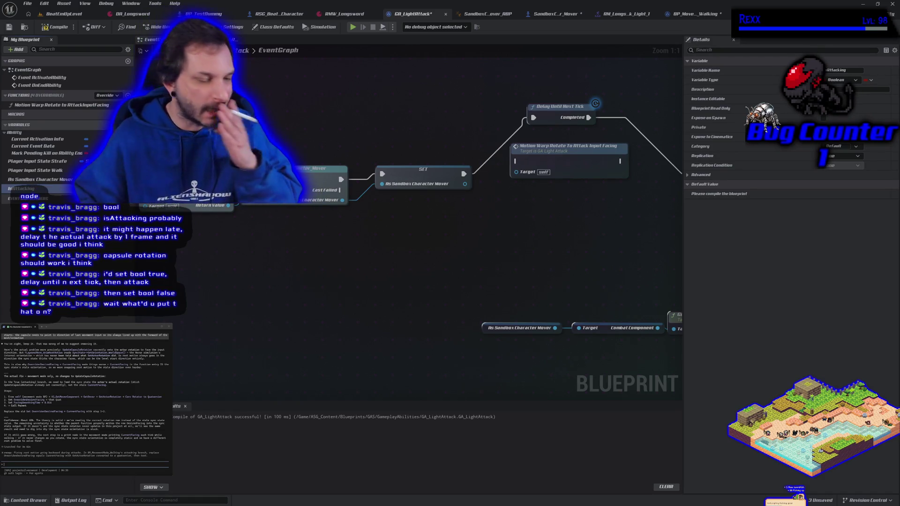
{"action": "left_click", "coordinate": [46, 14]}
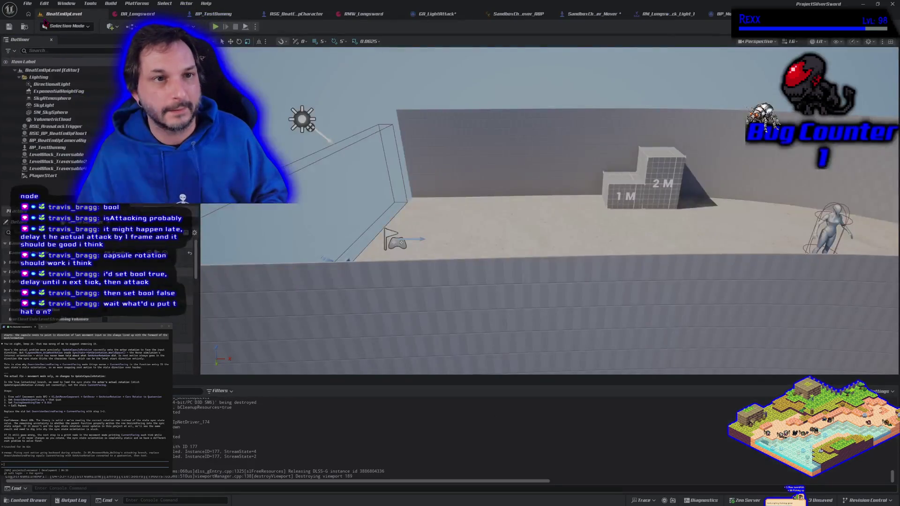
{"action": "left_click", "coordinate": [436, 14]}
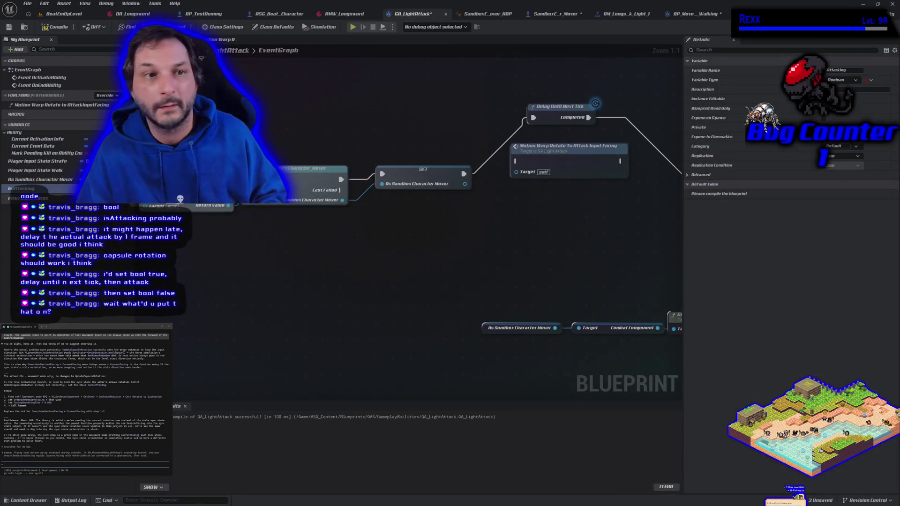
{"action": "left_click", "coordinate": [52, 29]}
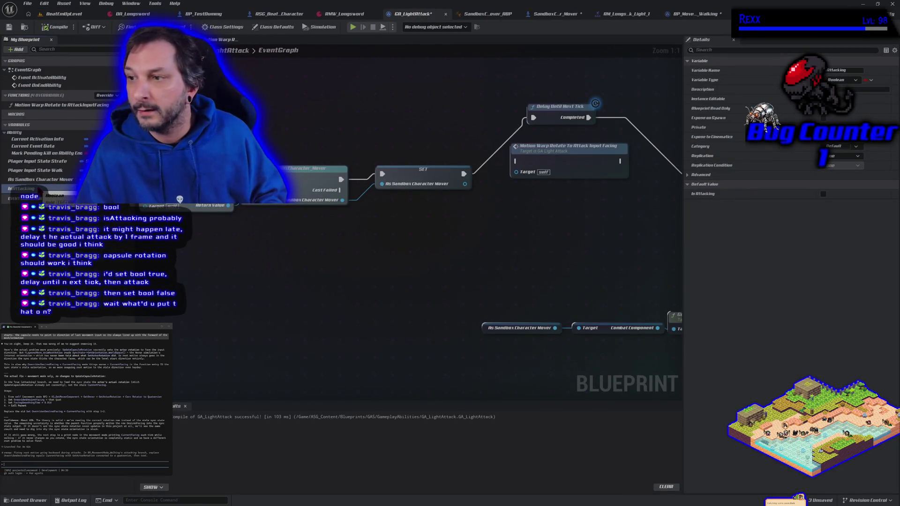
{"action": "mouse_move", "coordinate": [40, 192]}
{"action": "left_mouse_down"}
{"action": "mouse_move", "coordinate": [278, 177]}
{"action": "mouse_move", "coordinate": [483, 143]}
{"action": "mouse_move", "coordinate": [539, 195]}
{"action": "mouse_move", "coordinate": [471, 118]}
{"action": "left_mouse_up"}
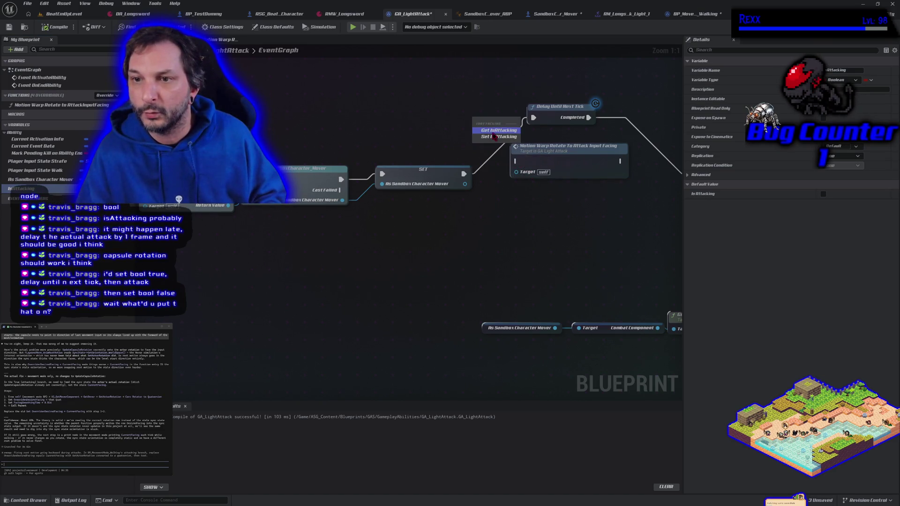
{"action": "left_click", "coordinate": [492, 122]}
{"action": "mouse_move", "coordinate": [515, 190]}
{"action": "left_mouse_down"}
{"action": "mouse_move", "coordinate": [437, 209]}
{"action": "mouse_move", "coordinate": [412, 204]}
{"action": "left_mouse_up"}
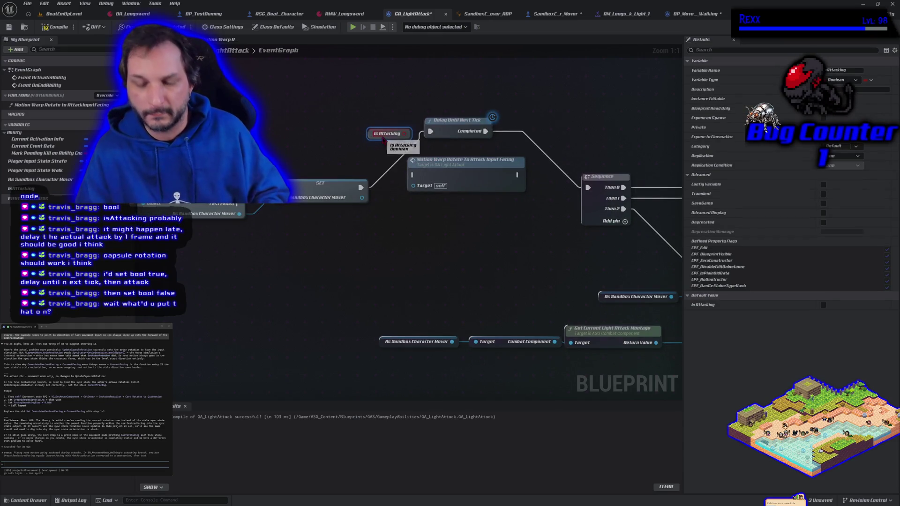
- Replace the getter with SET IsAttacking nodes before the delay and after Event OnEndAbility
{"action": "key", "text": "Delete"}
{"action": "mouse_move", "coordinate": [55, 192]}
{"action": "left_mouse_down"}
{"action": "mouse_move", "coordinate": [347, 144]}
{"action": "mouse_move", "coordinate": [371, 153]}
{"action": "left_mouse_up"}
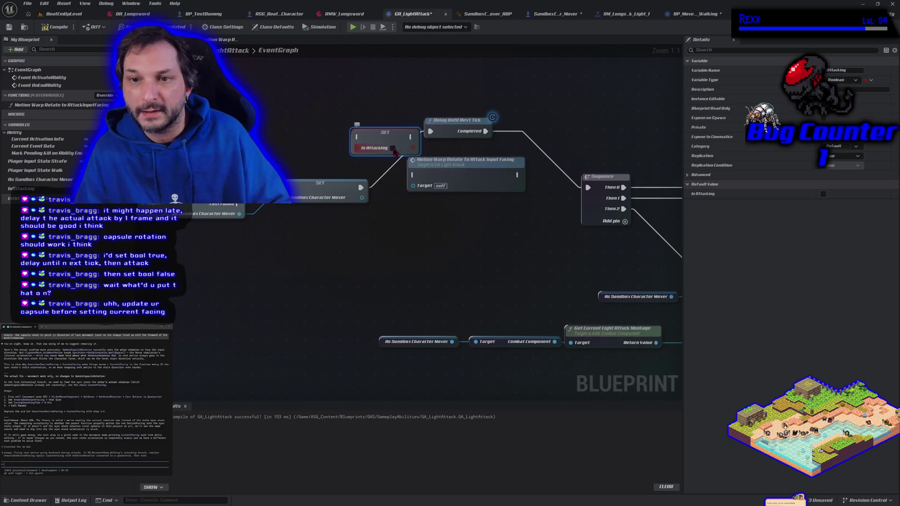
{"action": "mouse_move", "coordinate": [359, 188]}
{"action": "left_mouse_down"}
{"action": "mouse_move", "coordinate": [358, 137]}
{"action": "mouse_move", "coordinate": [428, 131]}
{"action": "left_mouse_up"}
{"action": "scroll", "coordinate": [351, 191], "scroll_direction": "down", "scroll_amount": 3}
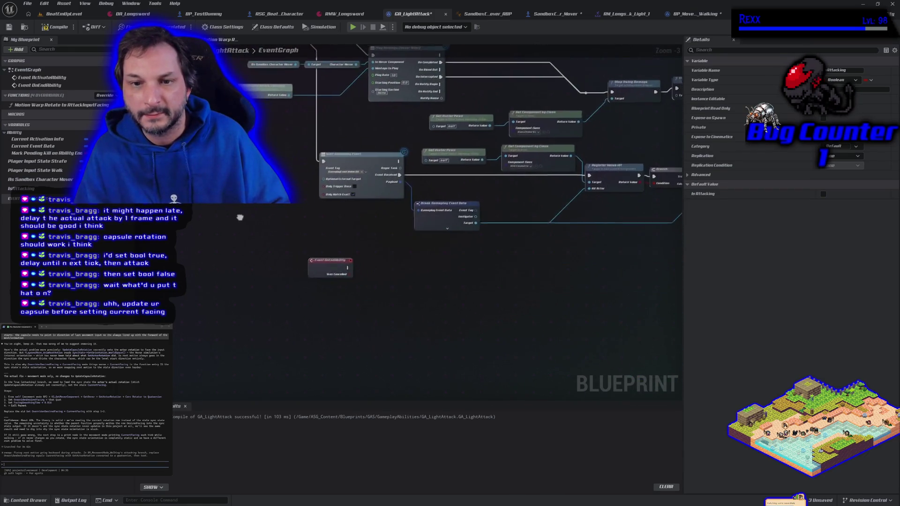
{"action": "mouse_move", "coordinate": [21, 189]}
{"action": "left_mouse_down"}
{"action": "mouse_move", "coordinate": [379, 263]}
{"action": "mouse_move", "coordinate": [346, 265]}
{"action": "left_mouse_up"}
- Recompile GA_LightAttack and run a quick play test in the level
{"action": "left_click", "coordinate": [46, 28]}
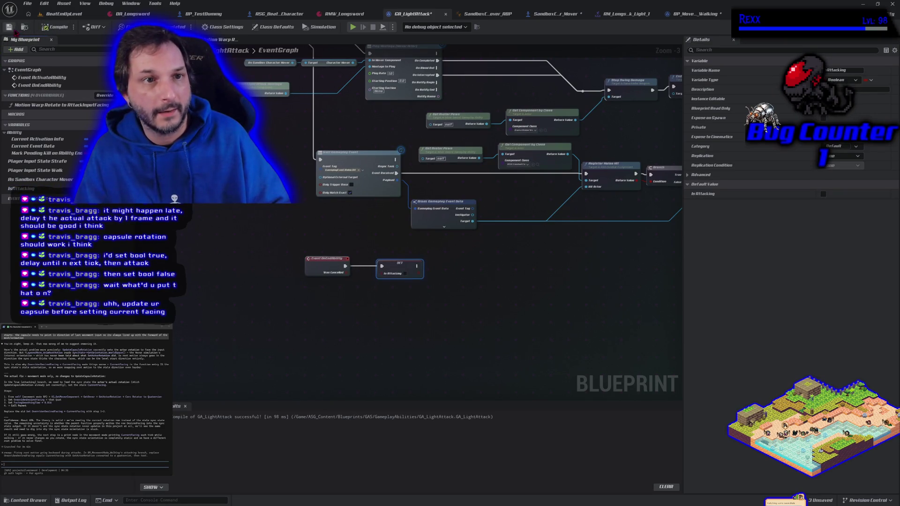
{"action": "left_click", "coordinate": [52, 18]}
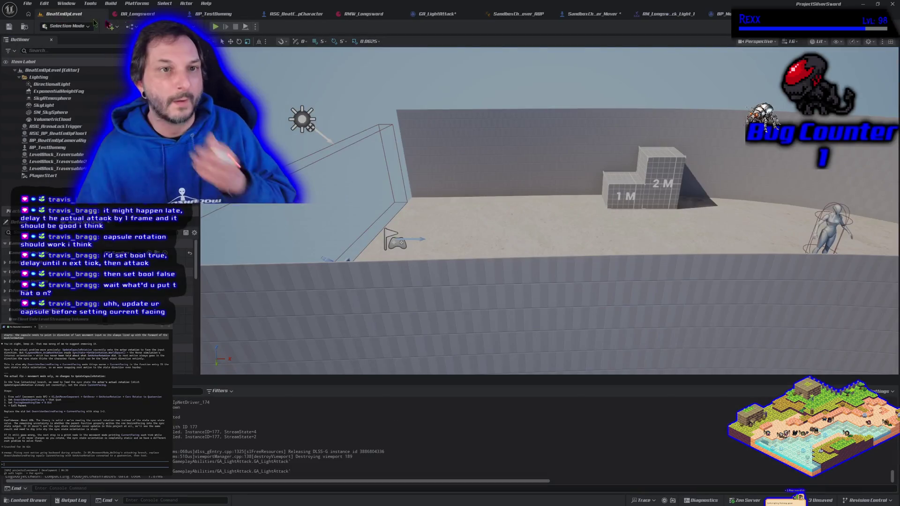
{"action": "key", "text": "alt+p"}
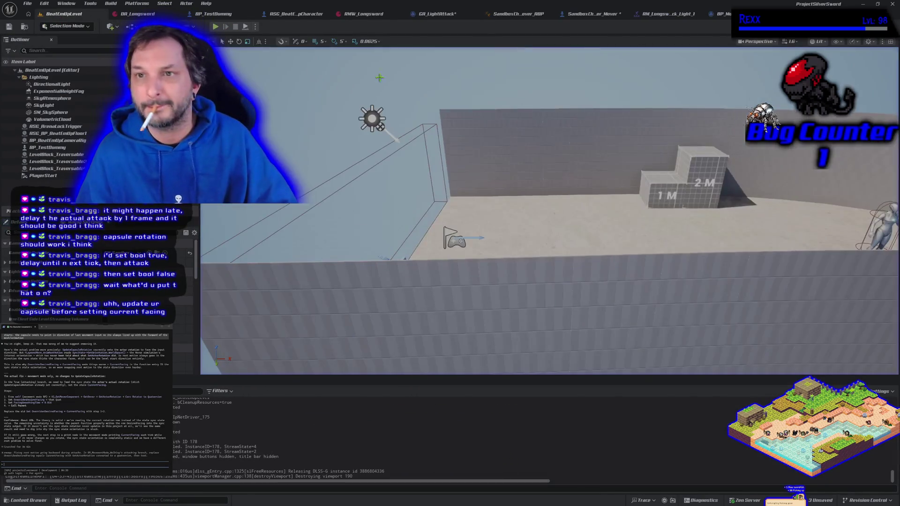
{"action": "key", "text": "Escape"}
{"action": "left_click", "coordinate": [427, 14]}
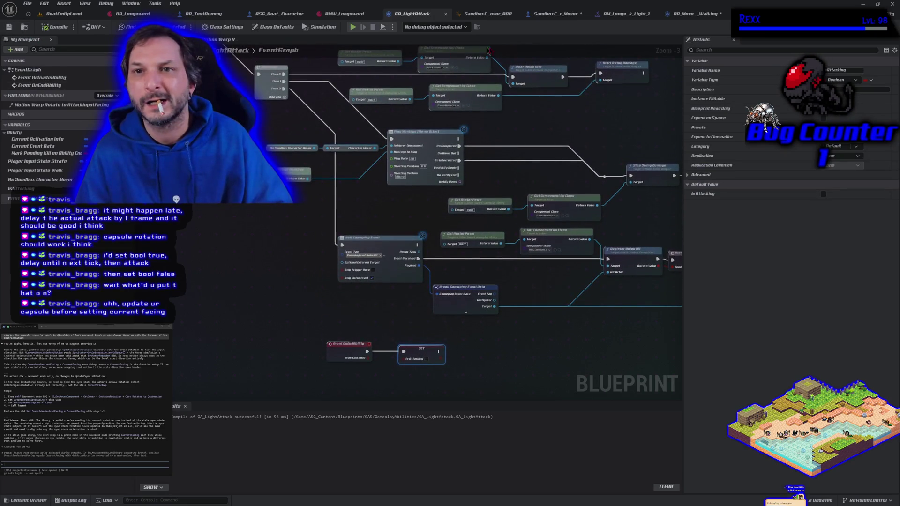
{"action": "left_click", "coordinate": [689, 16]}
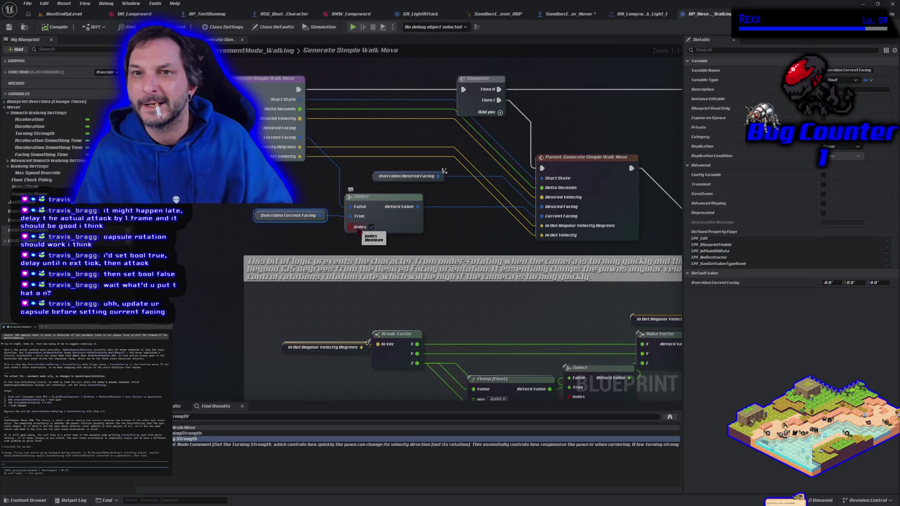
- Add a Boolean variable named Attacking to the walking movement blueprint
{"action": "left_click", "coordinate": [419, 14]}
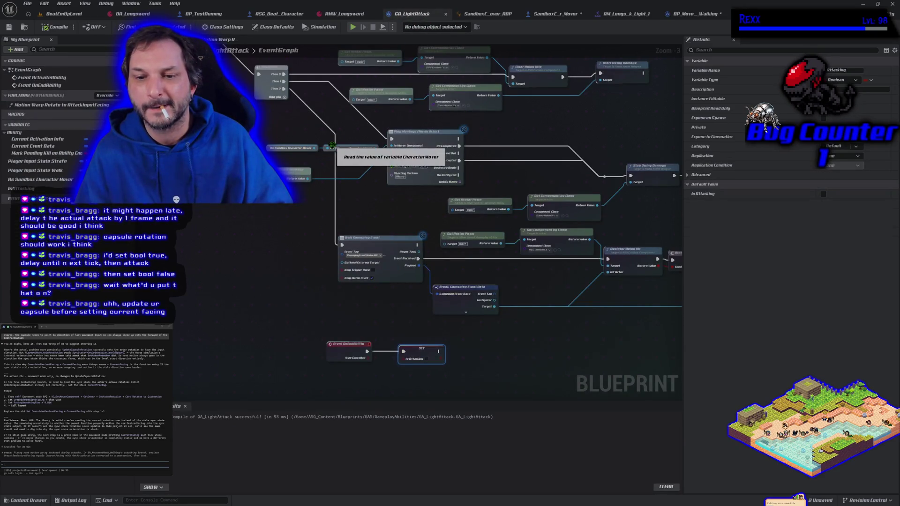
{"action": "left_click_drag", "start_coordinate": [309, 169], "coordinate": [403, 338]}
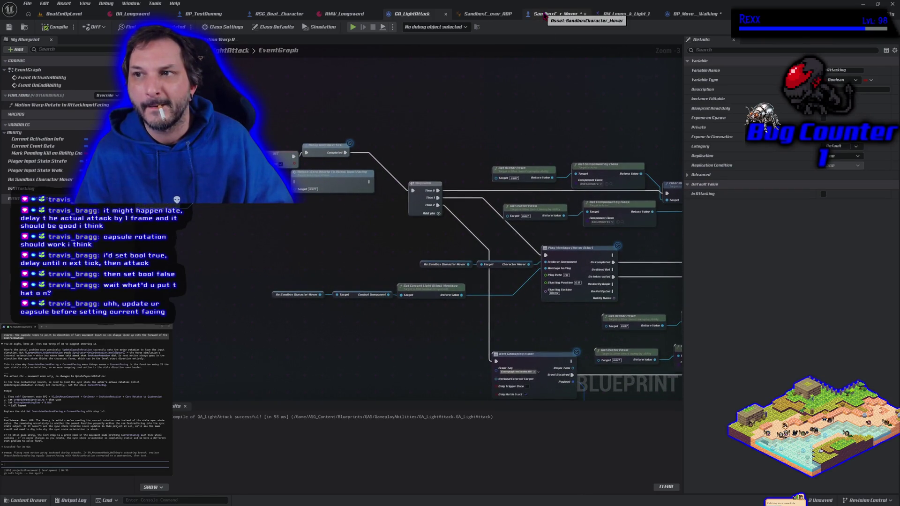
{"action": "left_click", "coordinate": [688, 14]}
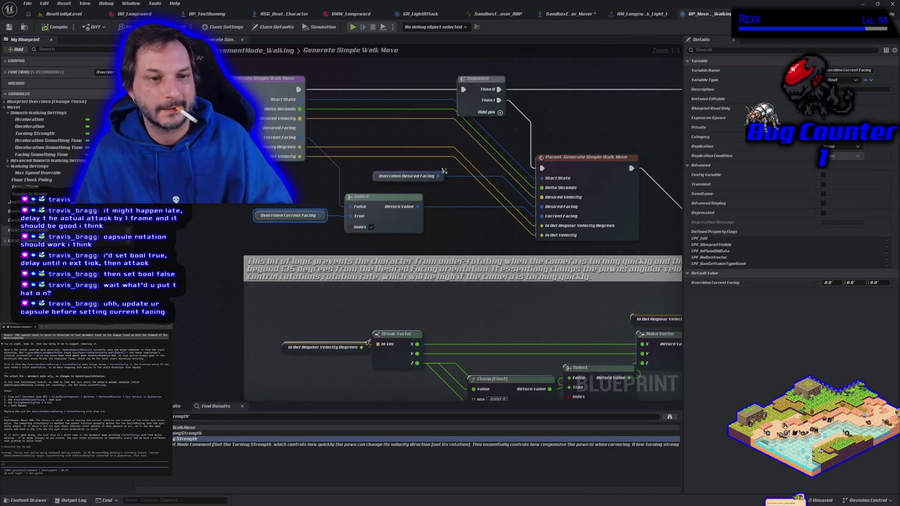
{"action": "left_click", "coordinate": [127, 94]}
{"action": "type", "text": "tacking"}
{"action": "key", "text": "Return"}
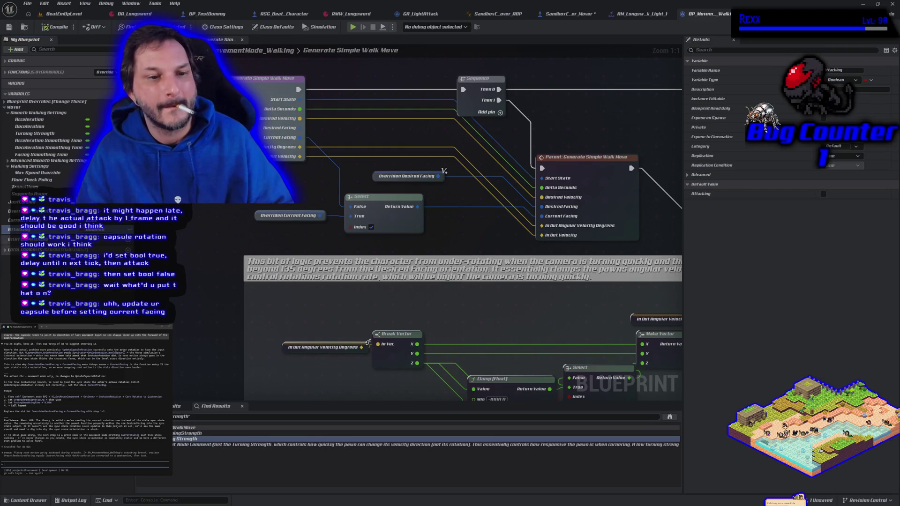
- Plug an Attacking getter into the Select node's Index pin
{"action": "left_click_drag", "start_coordinate": [350, 230], "coordinate": [350, 228]}
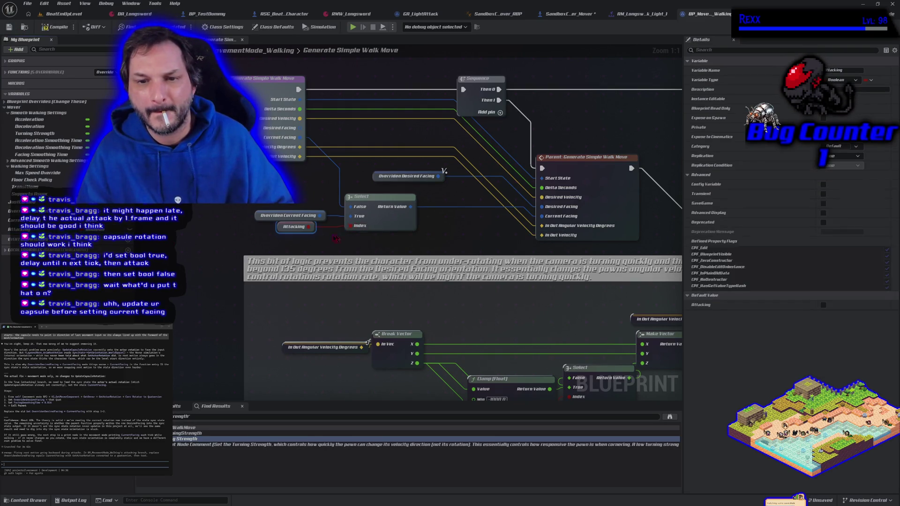
{"action": "left_click_drag", "start_coordinate": [281, 231], "coordinate": [285, 239]}
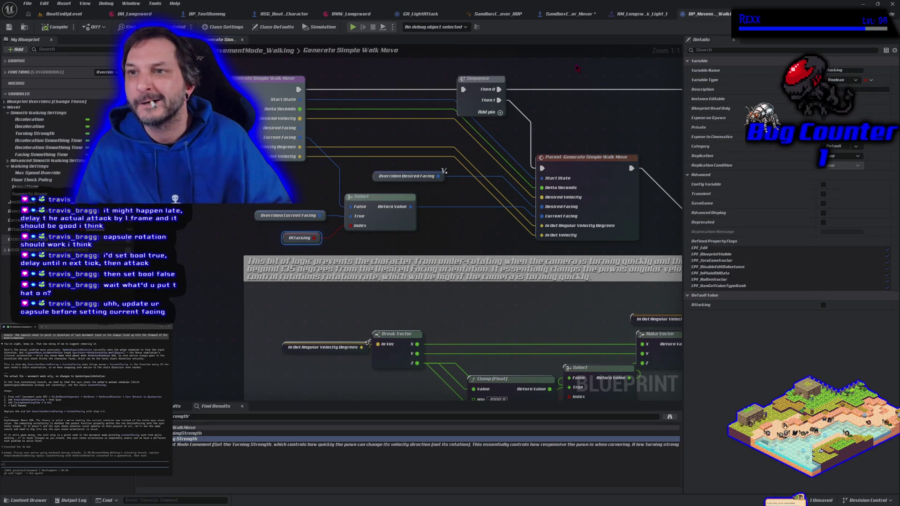
{"action": "left_click", "coordinate": [571, 15]}
{"action": "mouse_move", "coordinate": [456, 178]}
{"action": "left_mouse_down"}
{"action": "mouse_move", "coordinate": [438, 131]}
{"action": "mouse_move", "coordinate": [456, 136]}
{"action": "left_mouse_up"}
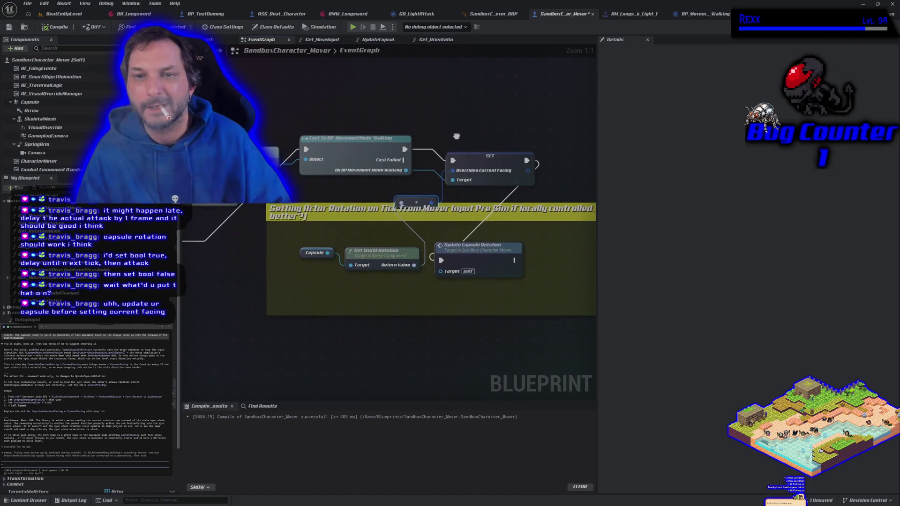
- After the cast, add a SET Attacking on the walking mode feeding SET Overriden Current Facing
{"action": "left_click", "coordinate": [495, 151]}
{"action": "mouse_move", "coordinate": [298, 179]}
{"action": "left_mouse_down"}
{"action": "mouse_move", "coordinate": [406, 216]}
{"action": "mouse_move", "coordinate": [343, 207]}
{"action": "mouse_move", "coordinate": [359, 210]}
{"action": "mouse_move", "coordinate": [396, 190]}
{"action": "left_mouse_up"}
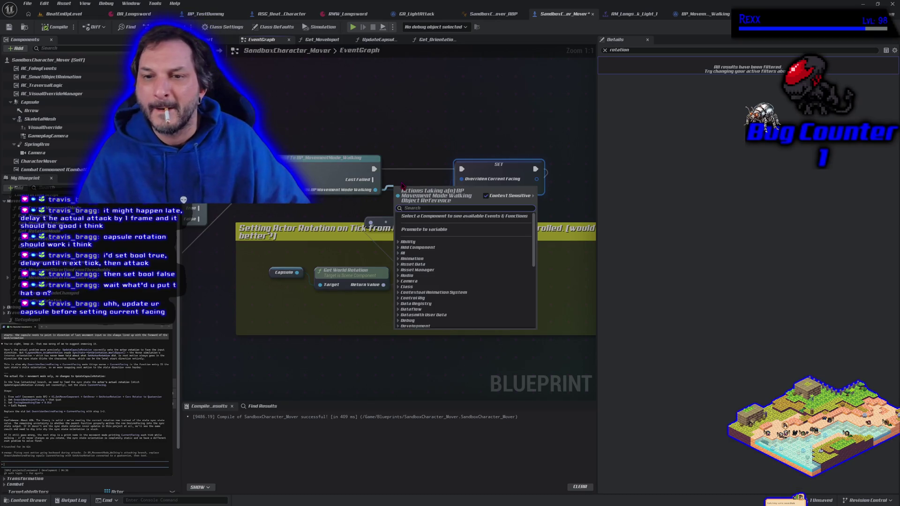
{"action": "type", "text": "set attacking"}
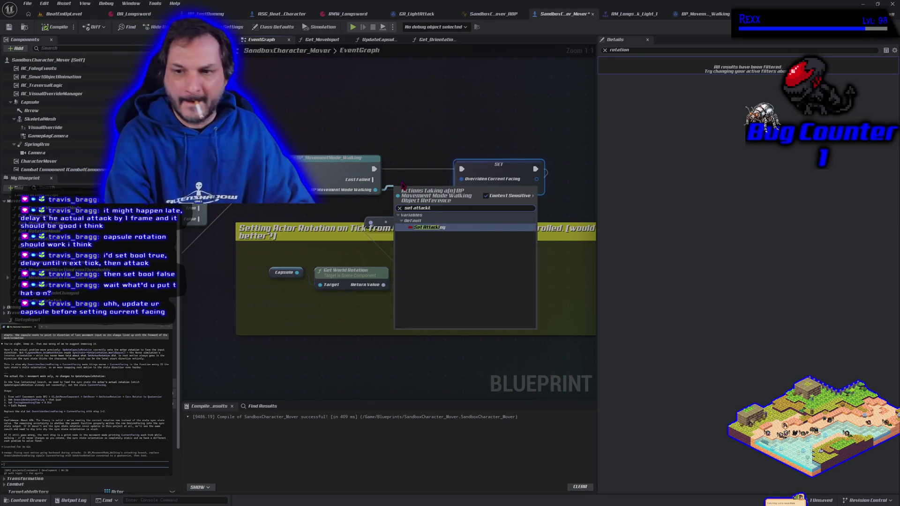
{"action": "left_click", "coordinate": [434, 226]}
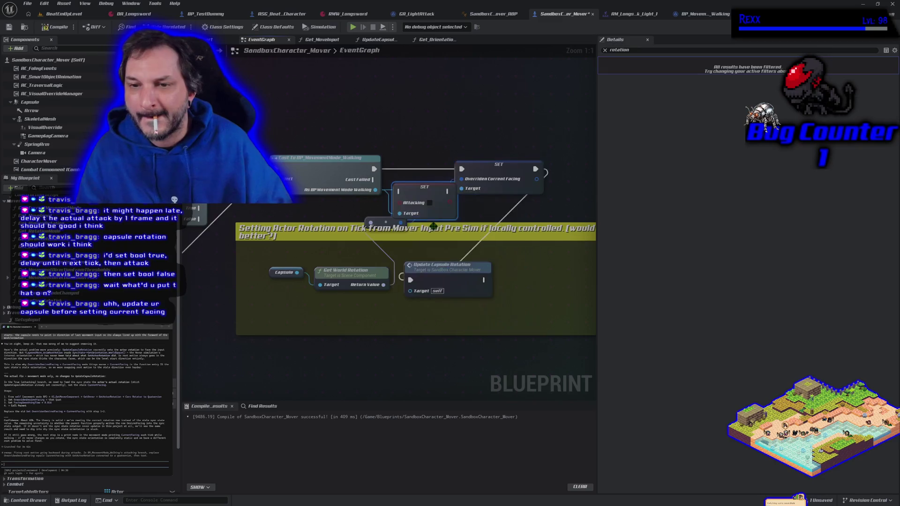
{"action": "left_click_drag", "start_coordinate": [508, 170], "coordinate": [520, 167]}
{"action": "mouse_move", "coordinate": [430, 192]}
{"action": "left_mouse_down"}
{"action": "mouse_move", "coordinate": [431, 172]}
{"action": "mouse_move", "coordinate": [401, 169]}
{"action": "mouse_move", "coordinate": [477, 163]}
{"action": "left_mouse_up"}
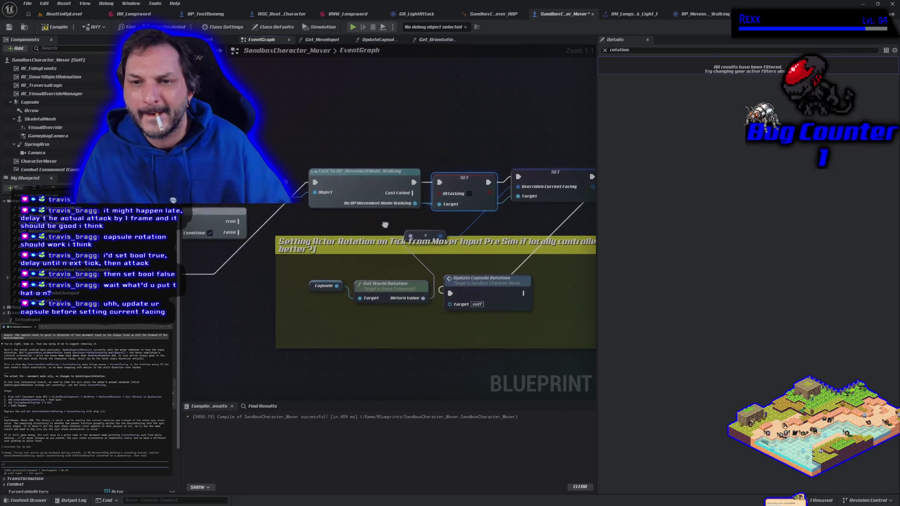
{"action": "scroll", "coordinate": [390, 227], "scroll_direction": "down", "scroll_amount": 1}
{"action": "scroll", "coordinate": [389, 227], "scroll_direction": "down", "scroll_amount": 1}
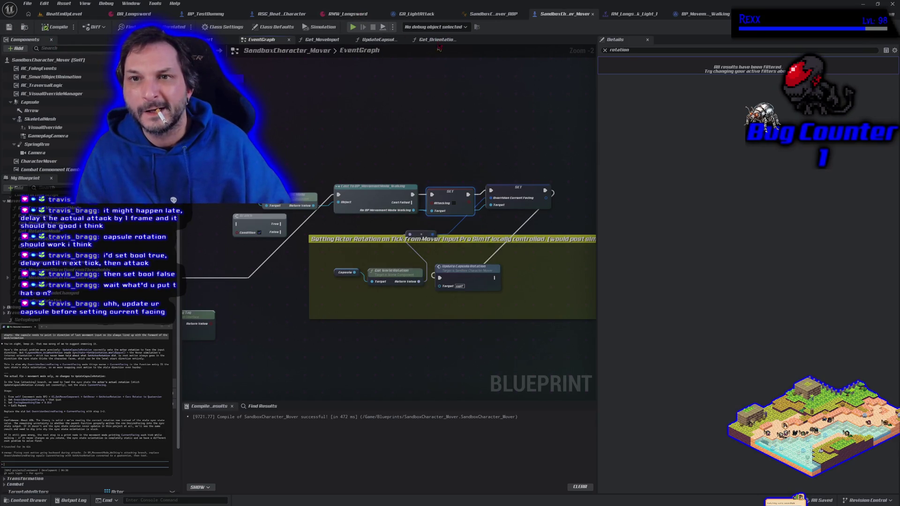
{"action": "left_click", "coordinate": [414, 15]}
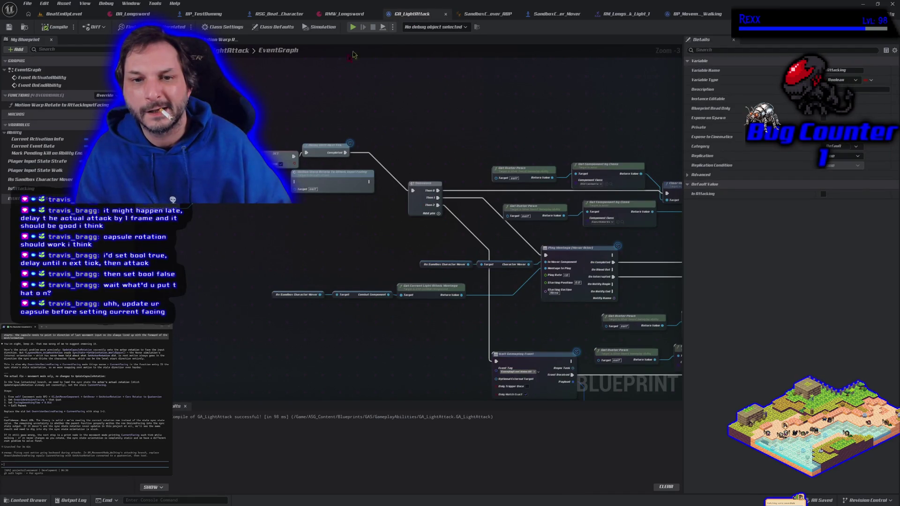
- Delete the IsAttacking check before the Delay and rewire execution into Delay Until Next Tick
{"action": "key", "text": "Delete"}
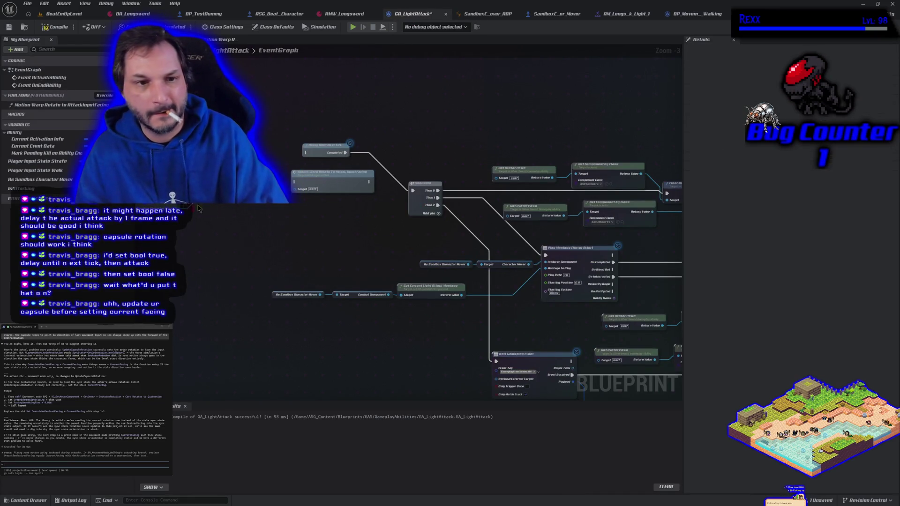
{"action": "left_click_drag", "start_coordinate": [305, 152], "coordinate": [277, 178]}
{"action": "left_click", "coordinate": [21, 188]}
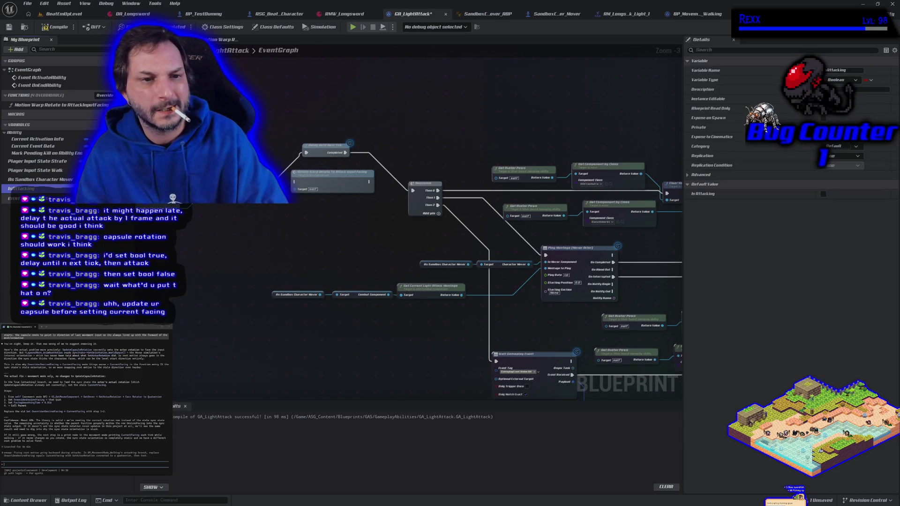
{"action": "key", "text": "Delete"}
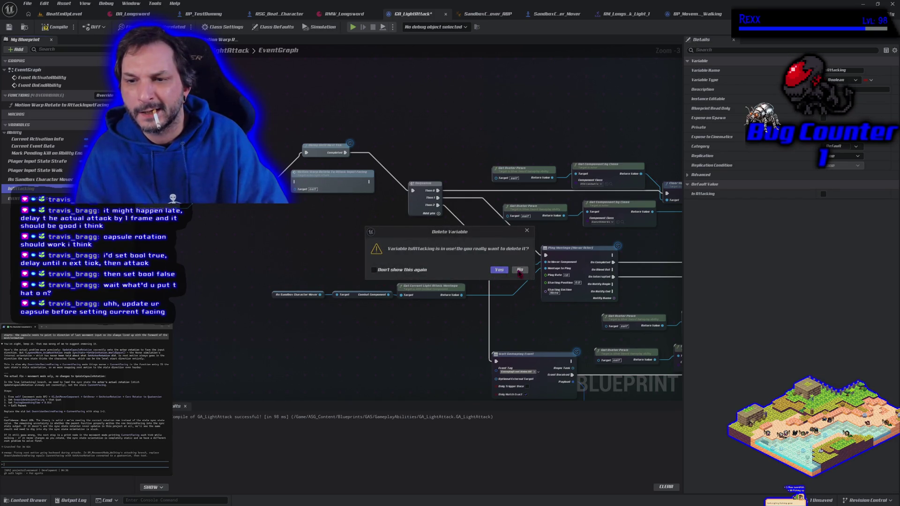
{"action": "left_click", "coordinate": [519, 271]}
- Remove the Set IsAttacking node and the IsAttacking variable, then recompile GA_LightAttack
{"action": "scroll", "coordinate": [313, 258], "scroll_direction": "down", "scroll_amount": 1}
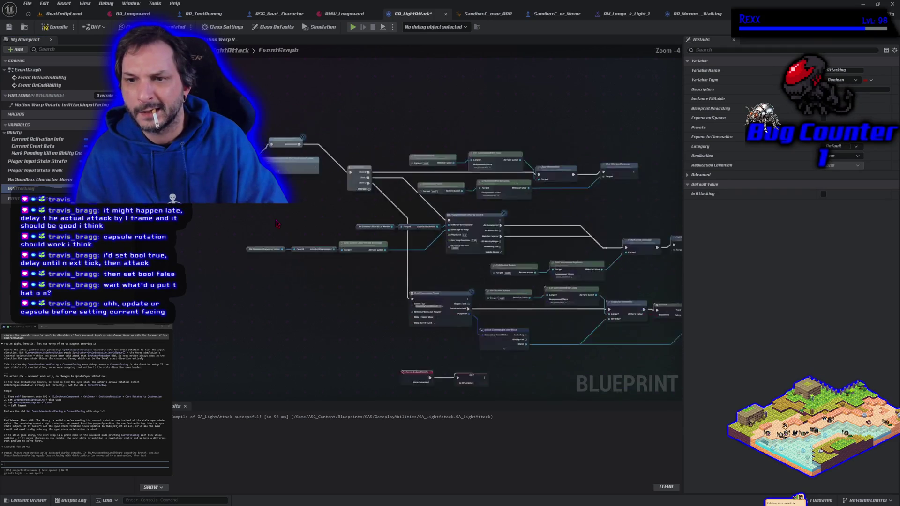
{"action": "left_click", "coordinate": [467, 375]}
{"action": "key", "text": "Delete"}
{"action": "left_click", "coordinate": [21, 188]}
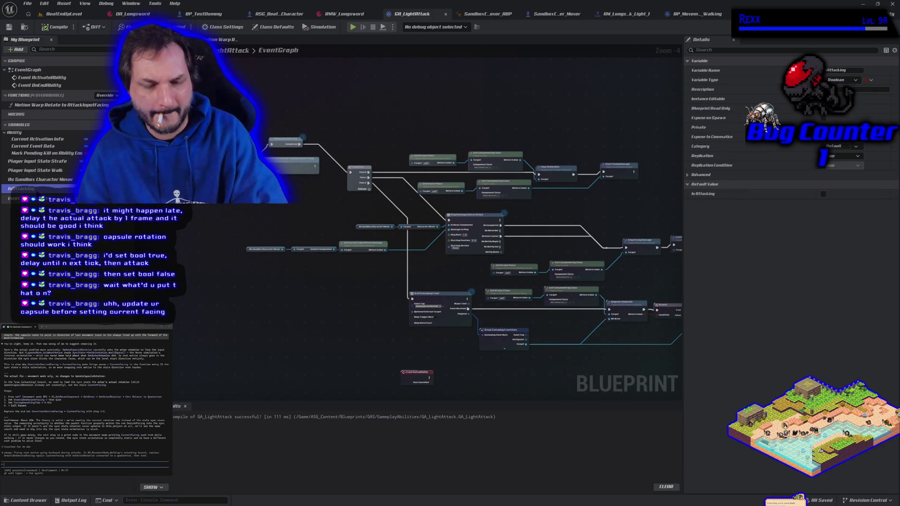
{"action": "key", "text": "Delete"}
{"action": "left_click", "coordinate": [59, 29]}
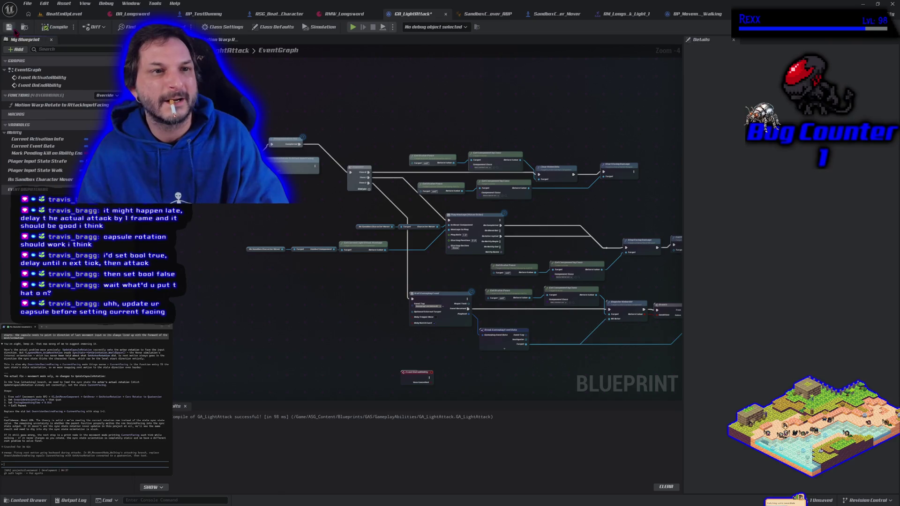
{"action": "left_click", "coordinate": [553, 14]}
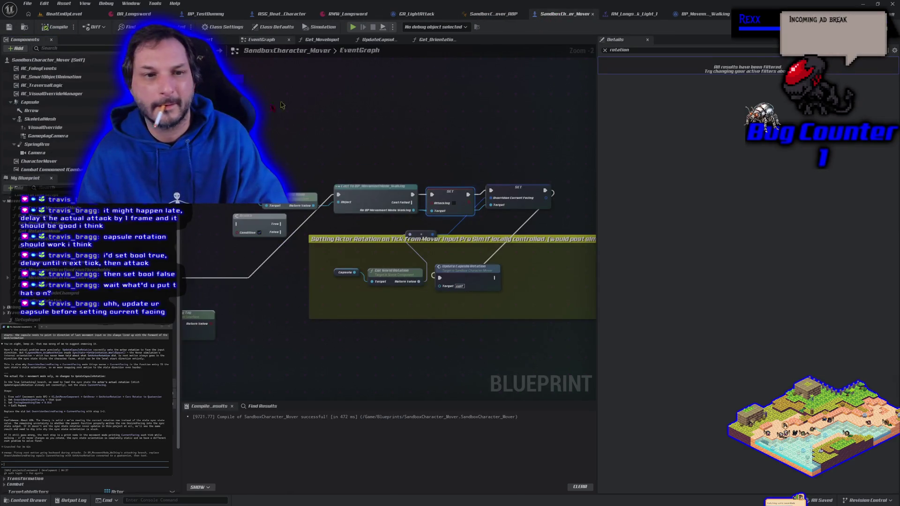
- Promote Has Matching Gameplay Tag's result to an Is Attacking variable and chain its setter into execution
{"action": "left_click_drag", "start_coordinate": [201, 360], "coordinate": [319, 363]}
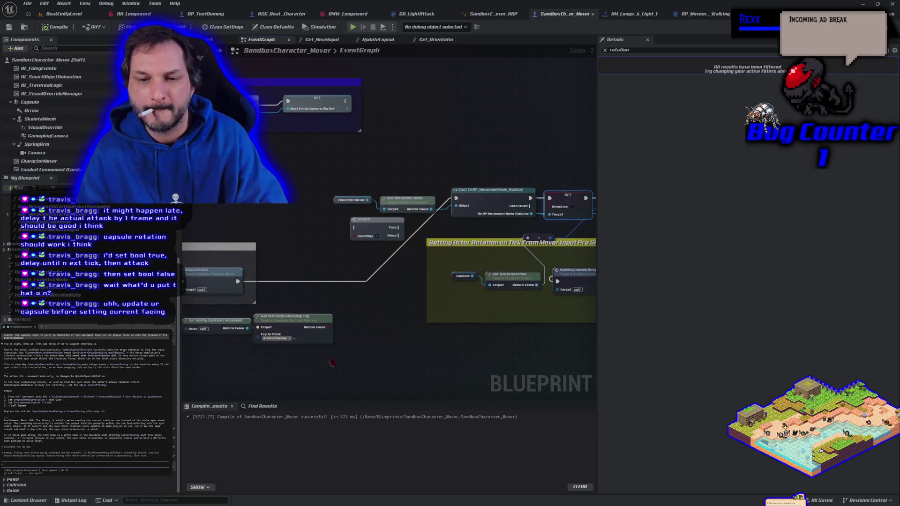
{"action": "left_click_drag", "start_coordinate": [329, 328], "coordinate": [355, 324]}
{"action": "left_click", "coordinate": [379, 358]}
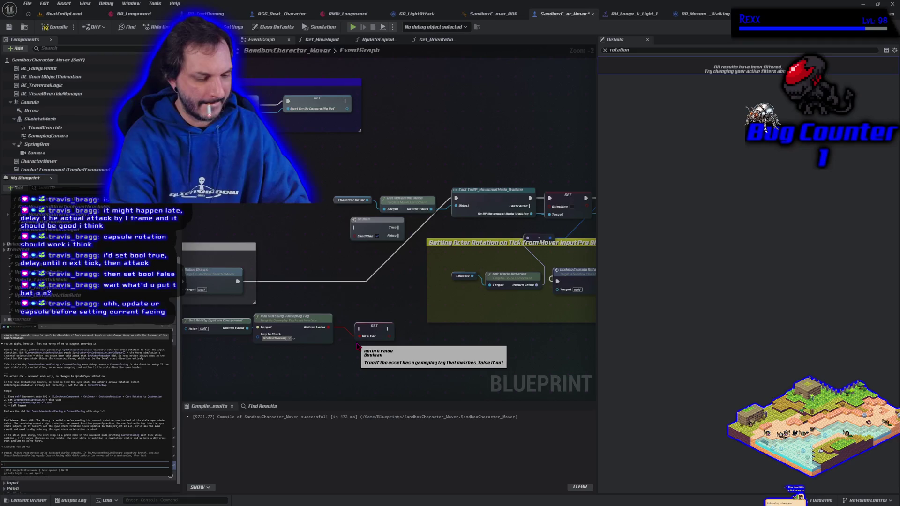
{"action": "key", "text": "Return"}
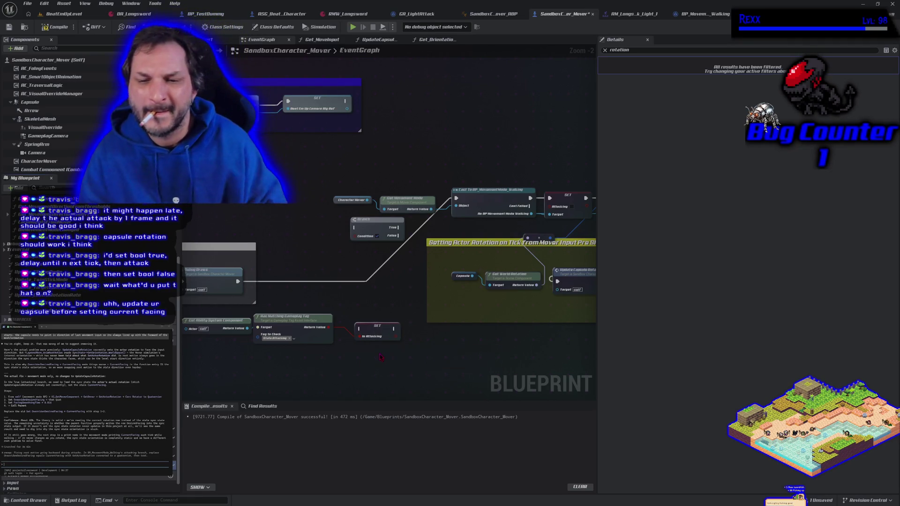
{"action": "left_click_drag", "start_coordinate": [383, 330], "coordinate": [358, 279]}
{"action": "mouse_move", "coordinate": [238, 281]}
{"action": "left_mouse_down"}
{"action": "mouse_move", "coordinate": [335, 281]}
{"action": "mouse_move", "coordinate": [455, 198]}
{"action": "left_mouse_up"}
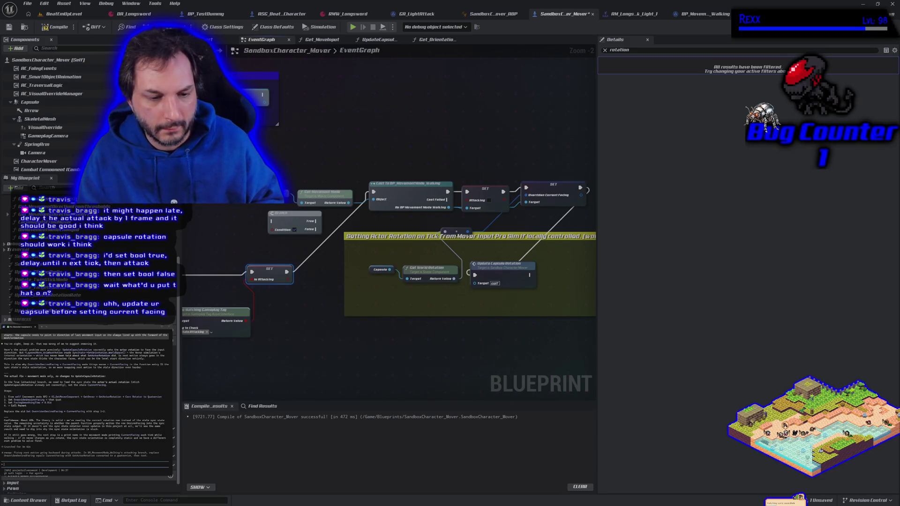
- Feed the Is Attacking getter into the walking mode's SET Attacking and save
{"action": "left_click_drag", "start_coordinate": [441, 207], "coordinate": [471, 201]}
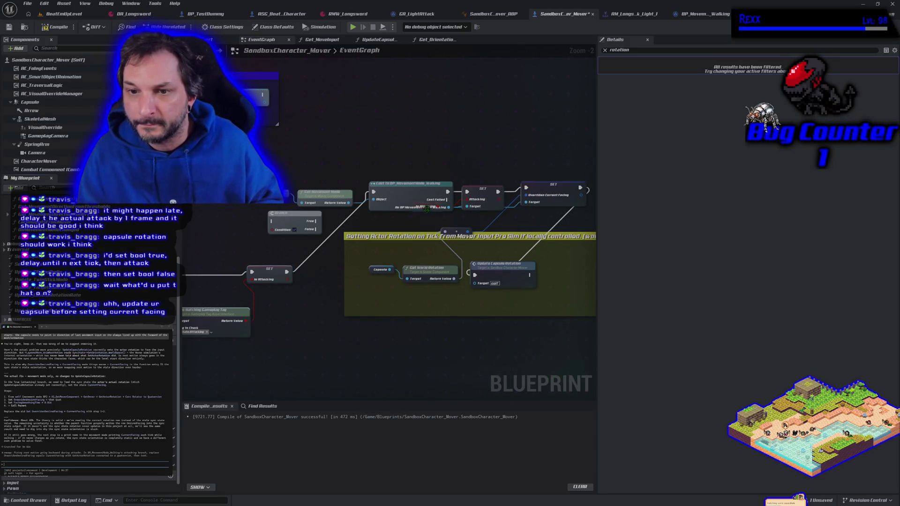
{"action": "left_click_drag", "start_coordinate": [418, 211], "coordinate": [415, 198]}
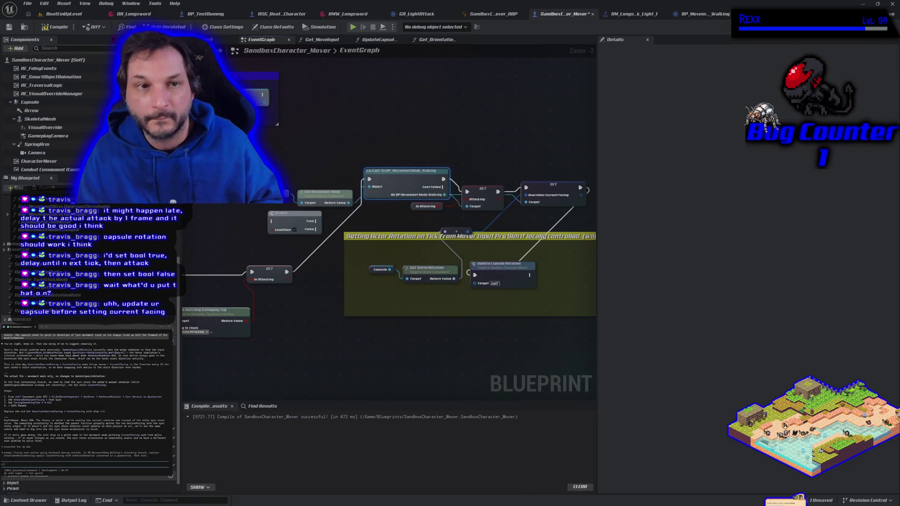
{"action": "left_click", "coordinate": [9, 27]}
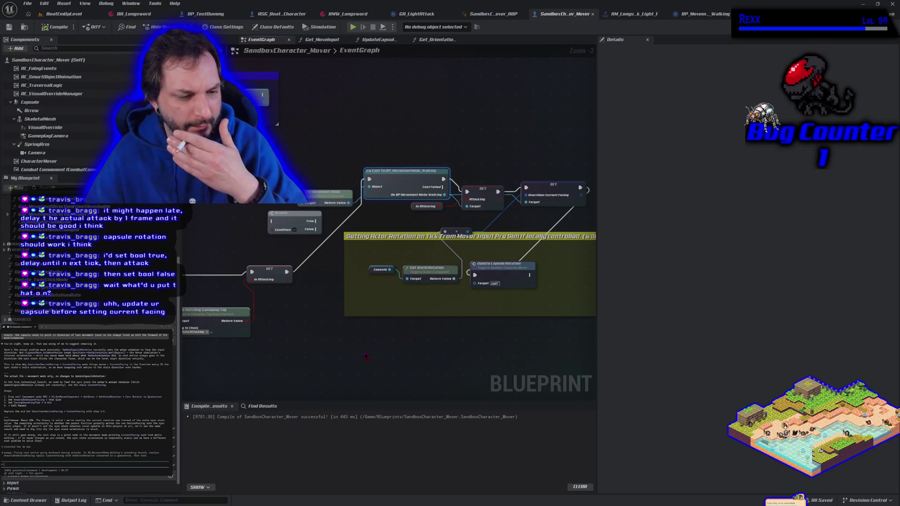
- Place Update Capsule Rotation between SET Attacking and SET Overriden Current Facing, rewiring exec pins
{"action": "left_click_drag", "start_coordinate": [481, 324], "coordinate": [386, 297]}
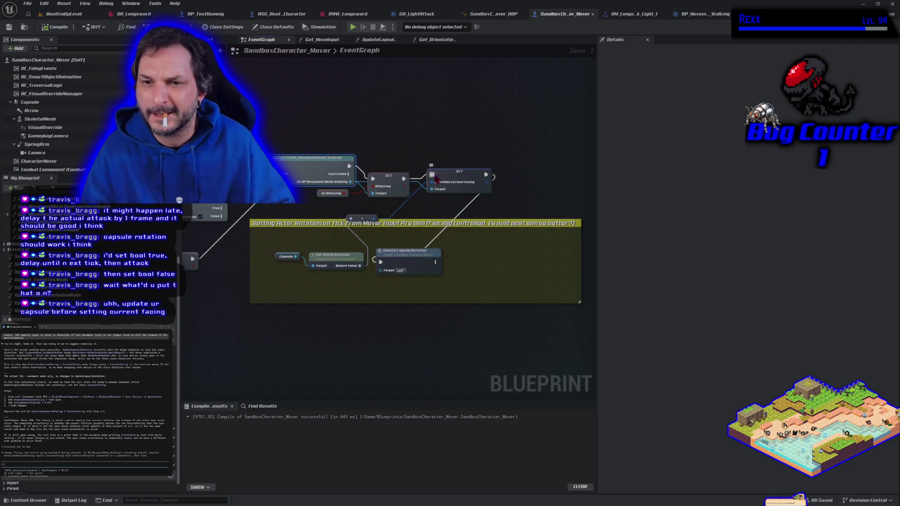
{"action": "mouse_move", "coordinate": [453, 181]}
{"action": "left_mouse_down"}
{"action": "mouse_move", "coordinate": [496, 250]}
{"action": "mouse_move", "coordinate": [498, 269]}
{"action": "mouse_move", "coordinate": [493, 237]}
{"action": "left_mouse_up"}
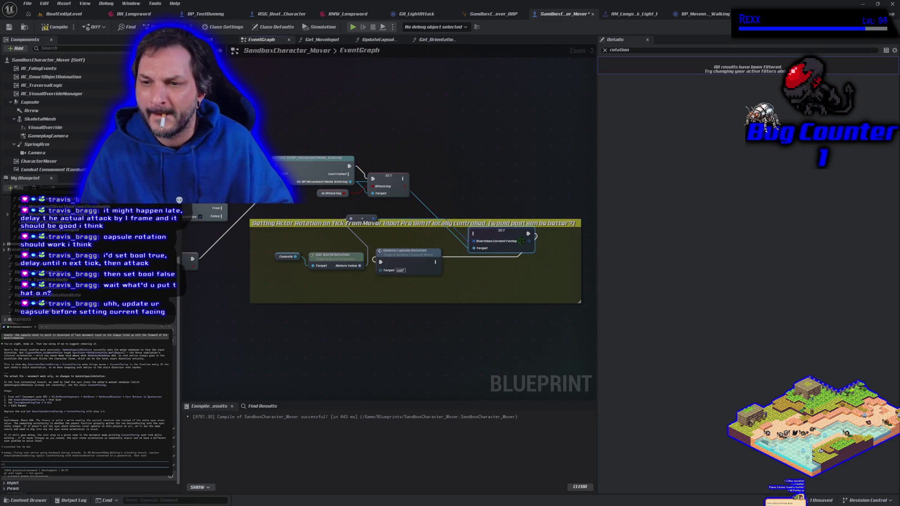
{"action": "left_click_drag", "start_coordinate": [405, 255], "coordinate": [453, 178]}
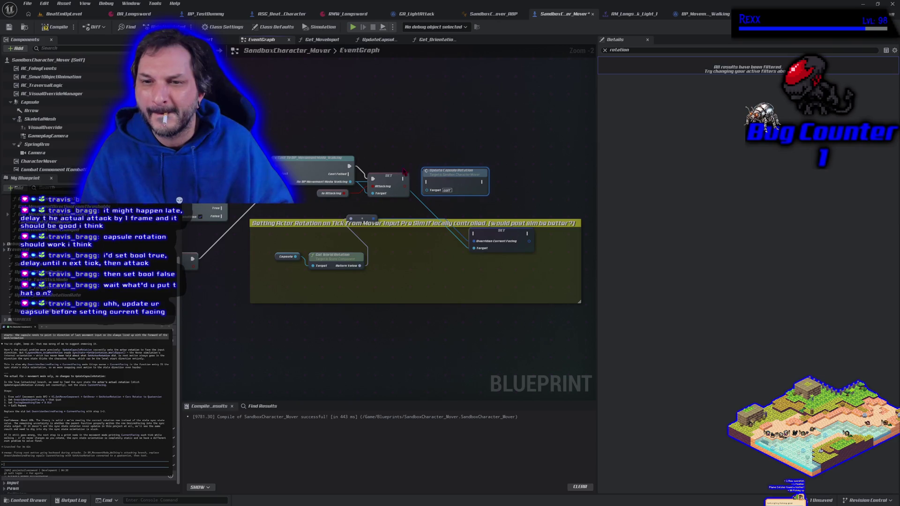
{"action": "left_click_drag", "start_coordinate": [399, 180], "coordinate": [426, 182]}
{"action": "mouse_move", "coordinate": [473, 233]}
{"action": "left_mouse_down"}
{"action": "mouse_move", "coordinate": [528, 189]}
{"action": "mouse_move", "coordinate": [481, 182]}
{"action": "left_mouse_up"}
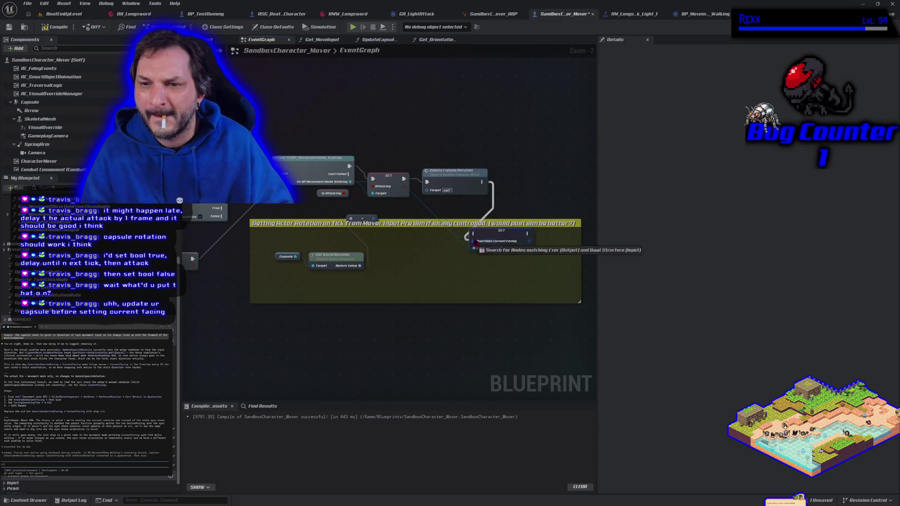
{"action": "mouse_move", "coordinate": [491, 235]}
{"action": "left_mouse_down"}
{"action": "mouse_move", "coordinate": [539, 200]}
{"action": "mouse_move", "coordinate": [540, 178]}
{"action": "left_mouse_up"}
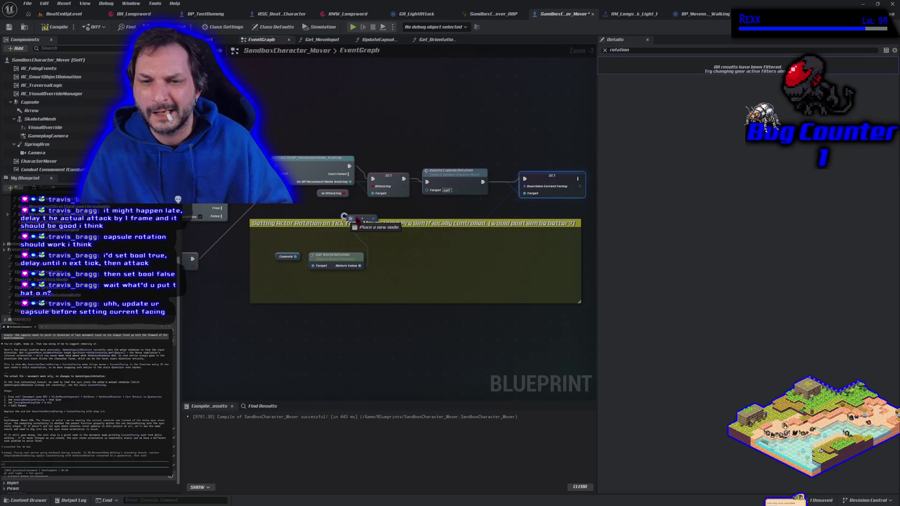
- Tidy the reroute point and comment box, then switch to the BeatEmUpLevel level
{"action": "mouse_move", "coordinate": [373, 219]}
{"action": "left_mouse_down"}
{"action": "mouse_move", "coordinate": [391, 244]}
{"action": "mouse_move", "coordinate": [445, 246]}
{"action": "mouse_move", "coordinate": [431, 212]}
{"action": "left_mouse_up"}
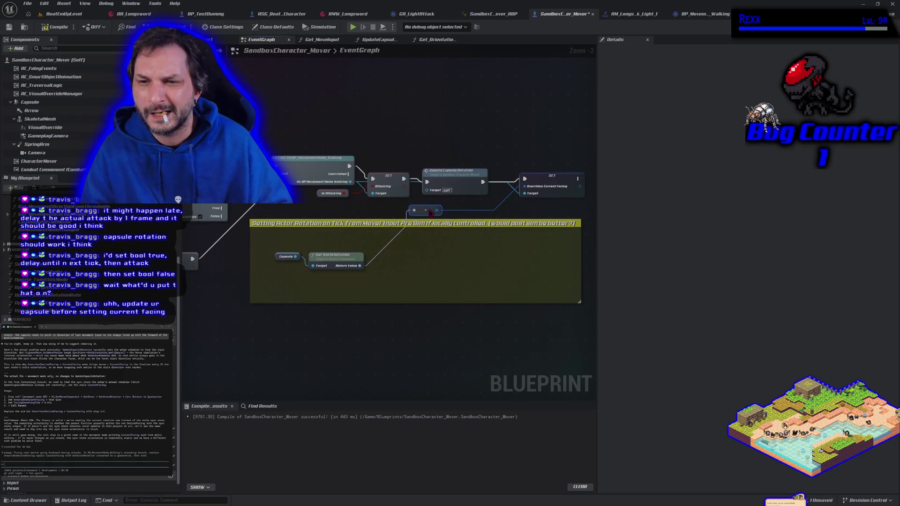
{"action": "left_click_drag", "start_coordinate": [366, 224], "coordinate": [362, 296]}
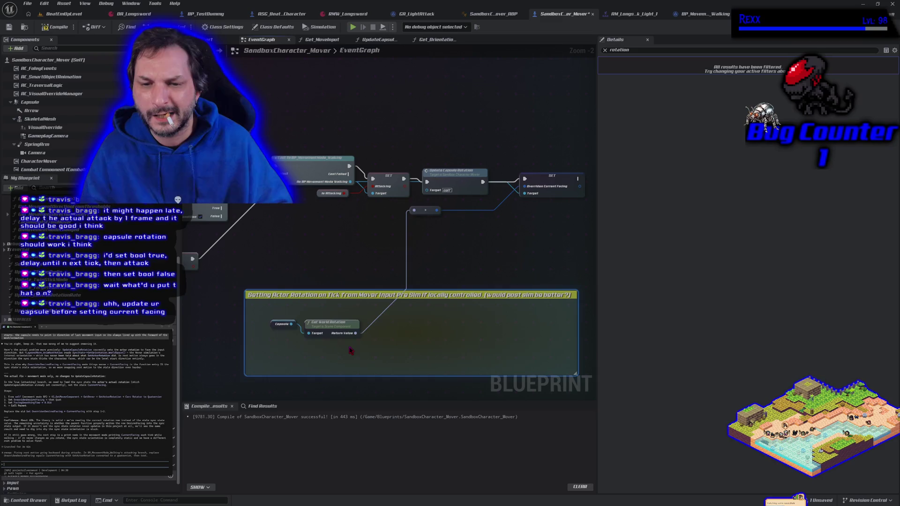
{"action": "left_click_drag", "start_coordinate": [320, 331], "coordinate": [323, 229]}
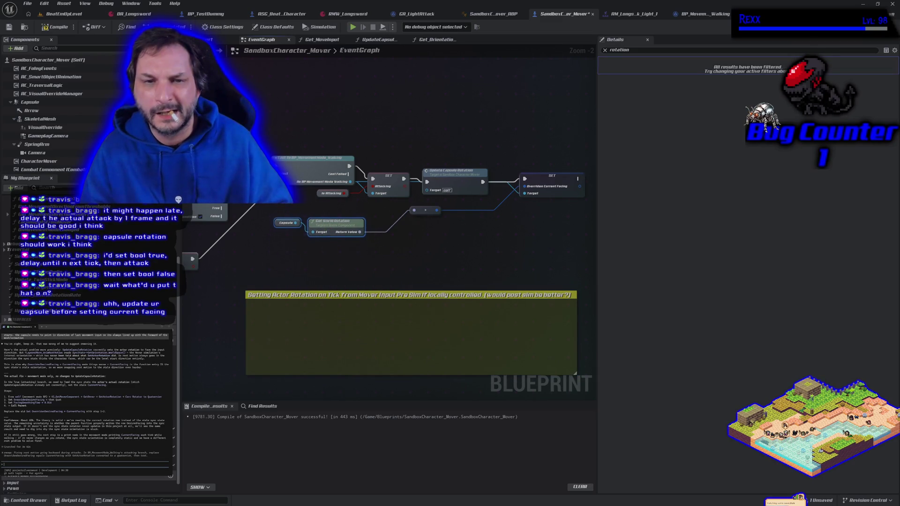
{"action": "left_click", "coordinate": [57, 14]}
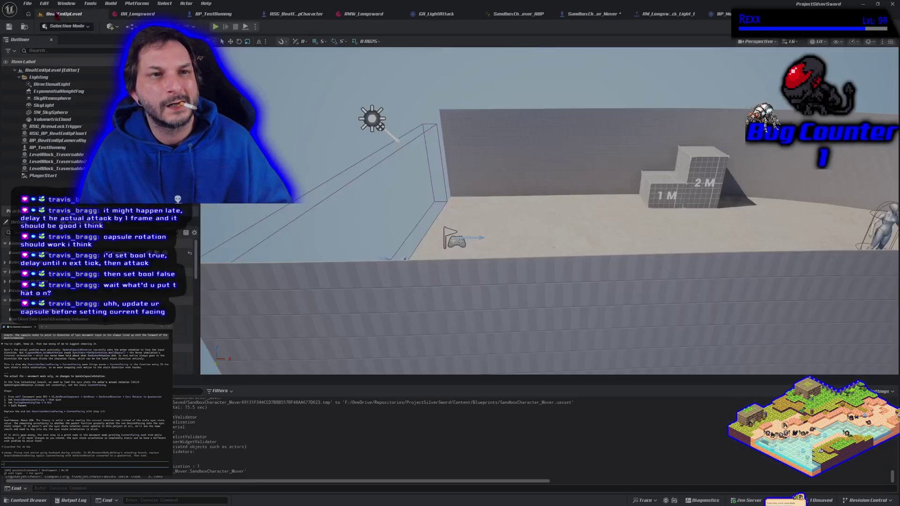
- Play-test the sword attack with the D key, then stop and return to SandboxCharacter_Mover's EventGraph
{"action": "left_click", "coordinate": [215, 27]}
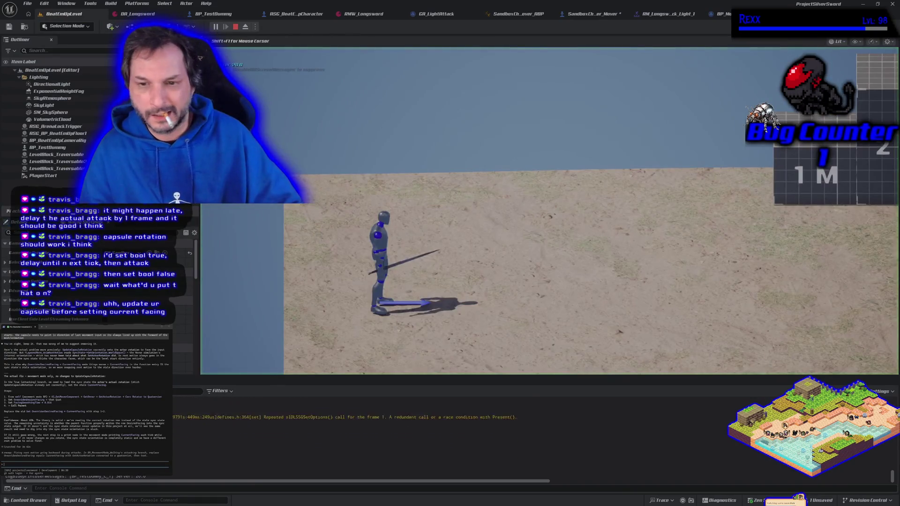
{"action": "key", "text": "d"}
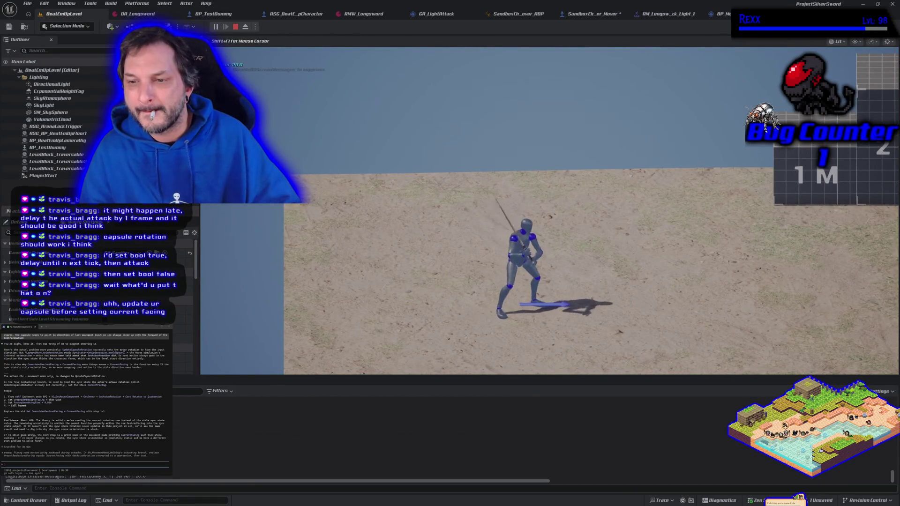
{"action": "key", "text": "d"}
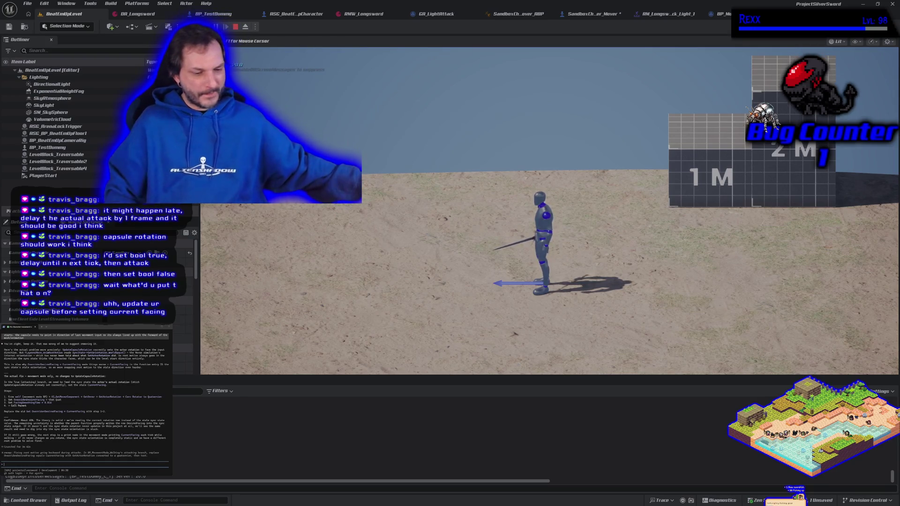
{"action": "key", "text": "Escape"}
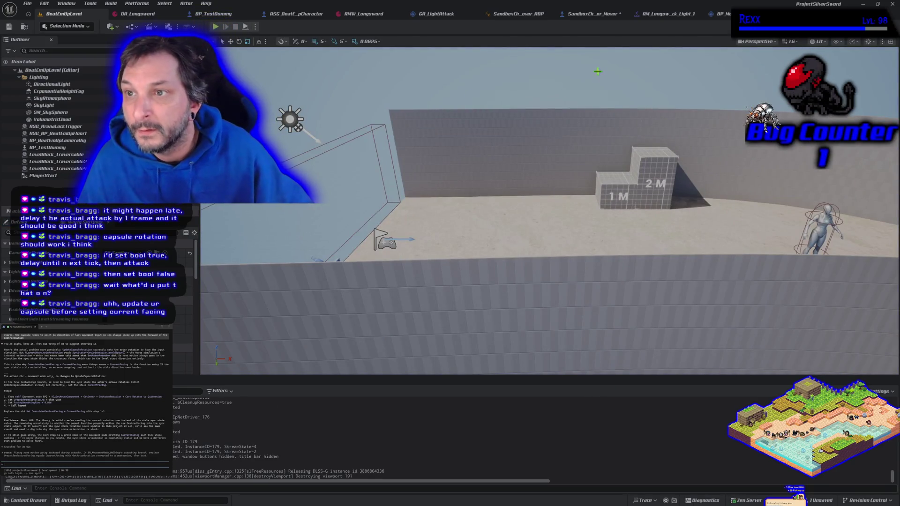
{"action": "left_click", "coordinate": [593, 14]}
{"action": "scroll", "coordinate": [382, 123], "scroll_direction": "down", "scroll_amount": 3}
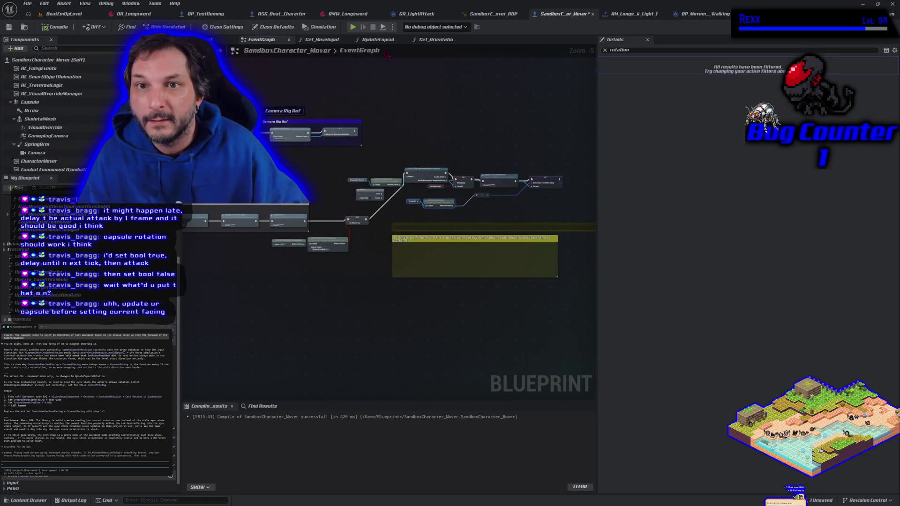
- Inspect the SET Overriden Current Facing node and the walking-mode graph, then return to BeatEmUpLevel
{"action": "mouse_move", "coordinate": [525, 104]}
{"action": "left_mouse_down"}
{"action": "mouse_move", "coordinate": [478, 117]}
{"action": "mouse_move", "coordinate": [527, 117]}
{"action": "left_mouse_up"}
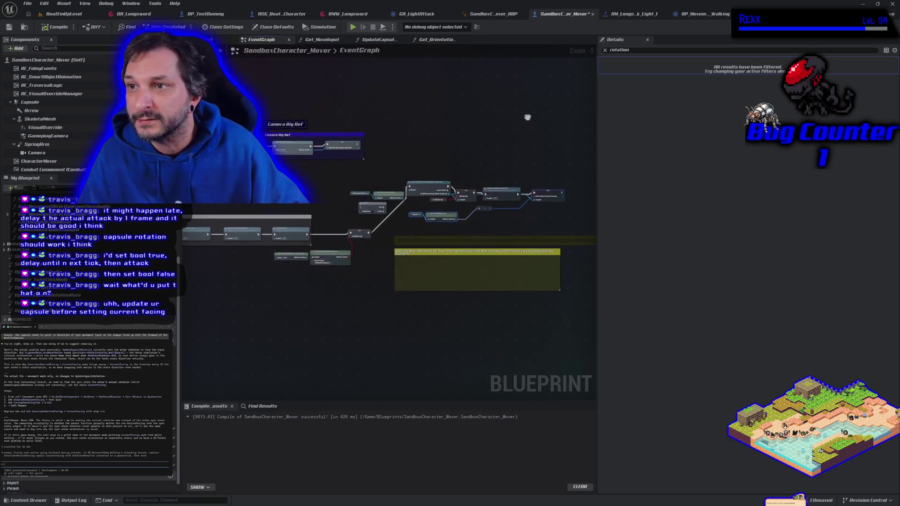
{"action": "left_click_drag", "start_coordinate": [308, 191], "coordinate": [309, 163]}
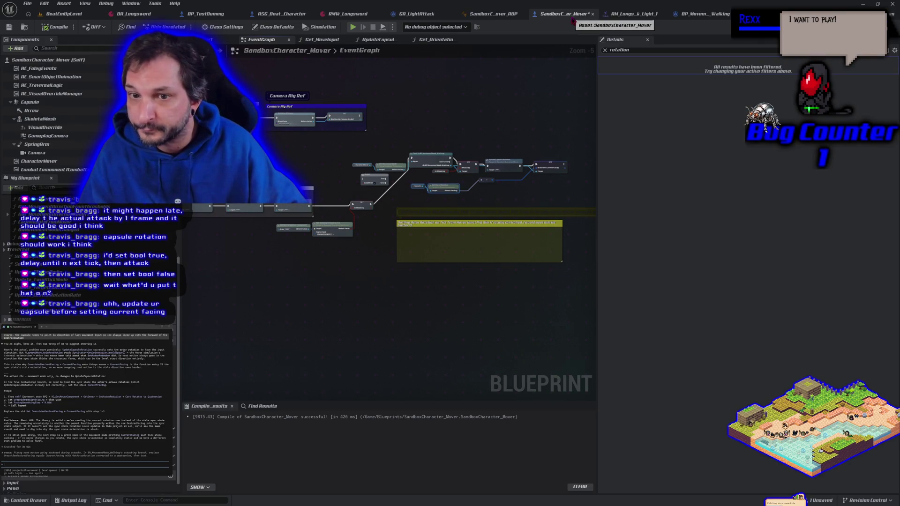
{"action": "scroll", "coordinate": [380, 234], "scroll_direction": "up", "scroll_amount": 5}
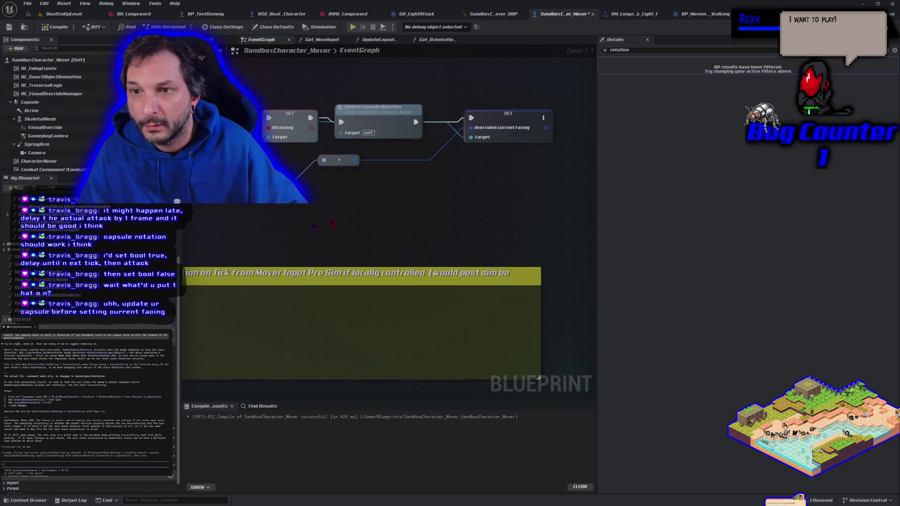
{"action": "left_click", "coordinate": [501, 118]}
{"action": "left_click", "coordinate": [701, 14]}
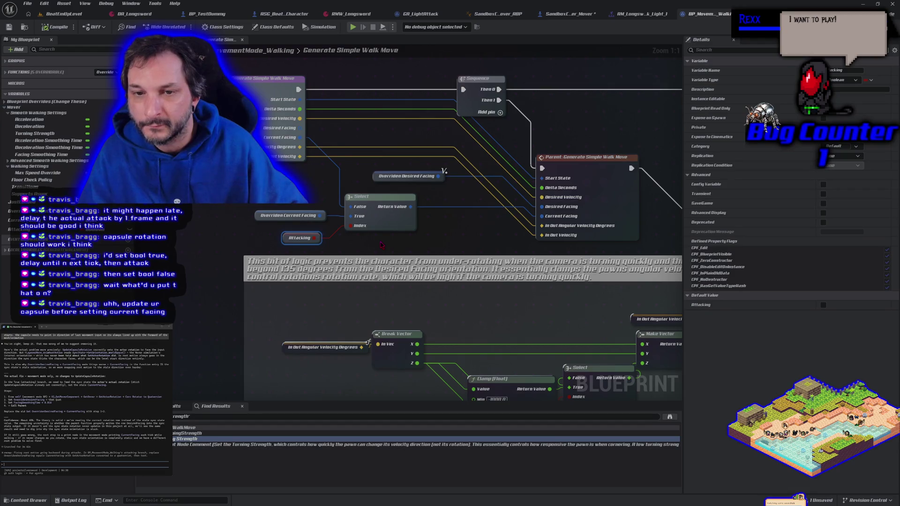
{"action": "left_click", "coordinate": [57, 13]}
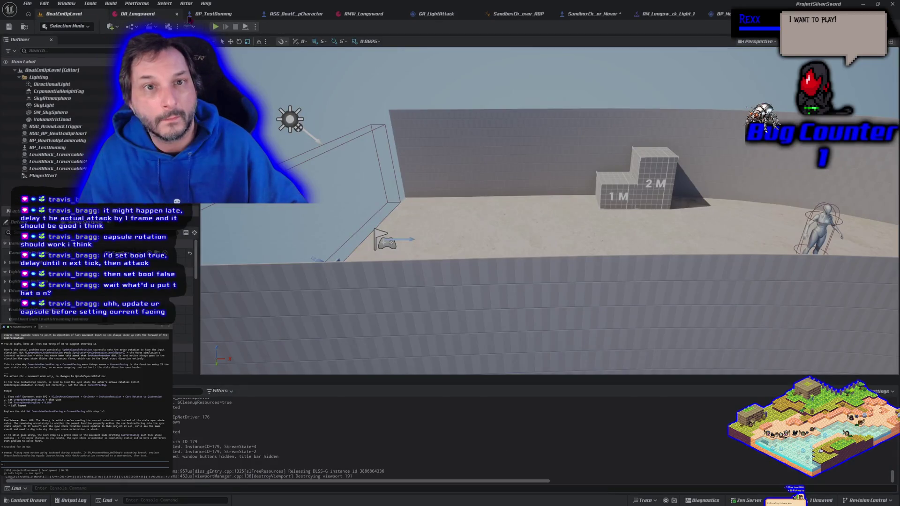
- Start play and run the character left and right to check its facing
{"action": "left_click", "coordinate": [214, 28]}
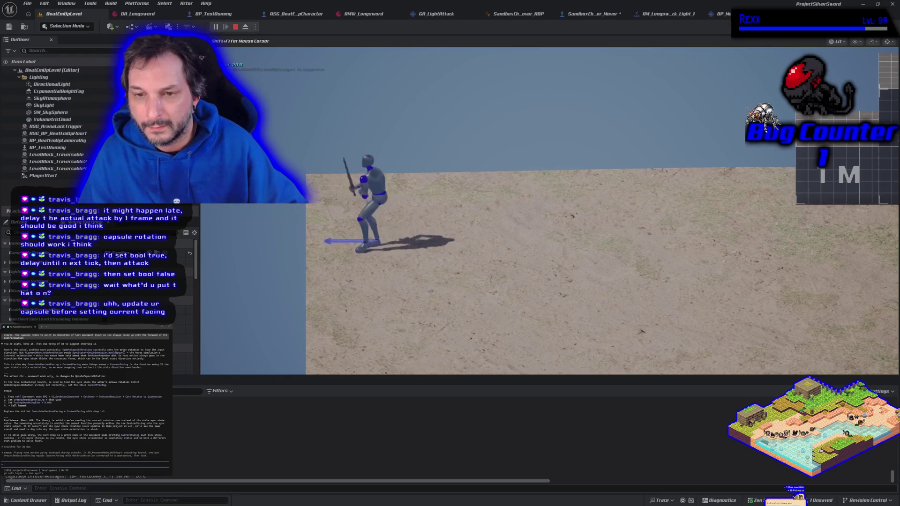
{"action": "key", "text": "d"}
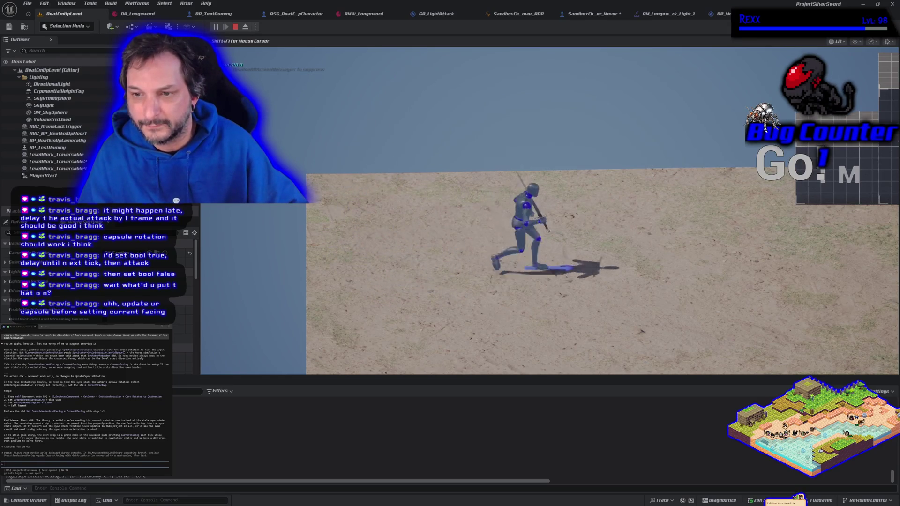
{"action": "key", "text": "a"}
{"action": "key", "text": "a"}
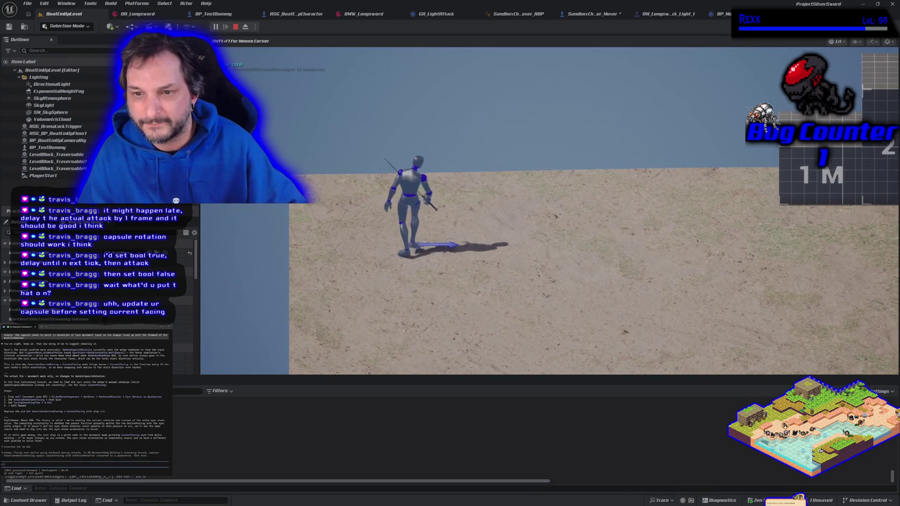
{"action": "key", "text": "d"}
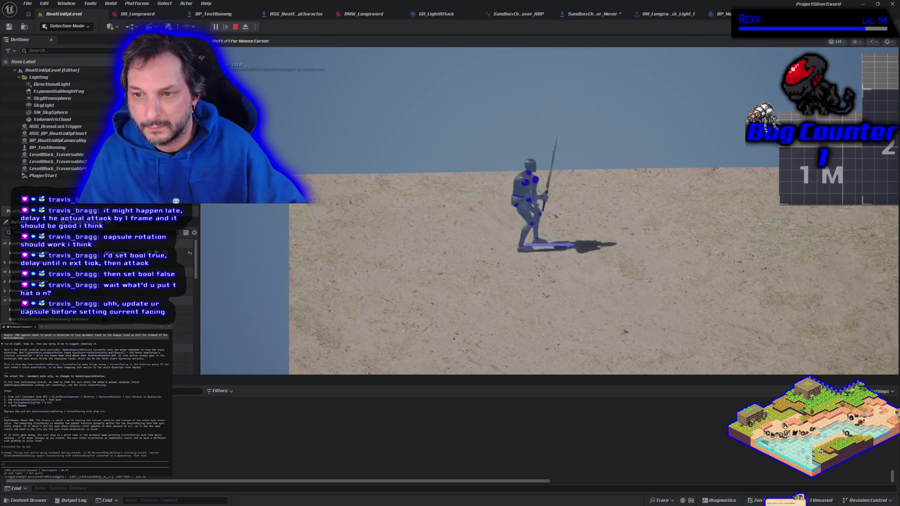
{"action": "key", "text": "a"}
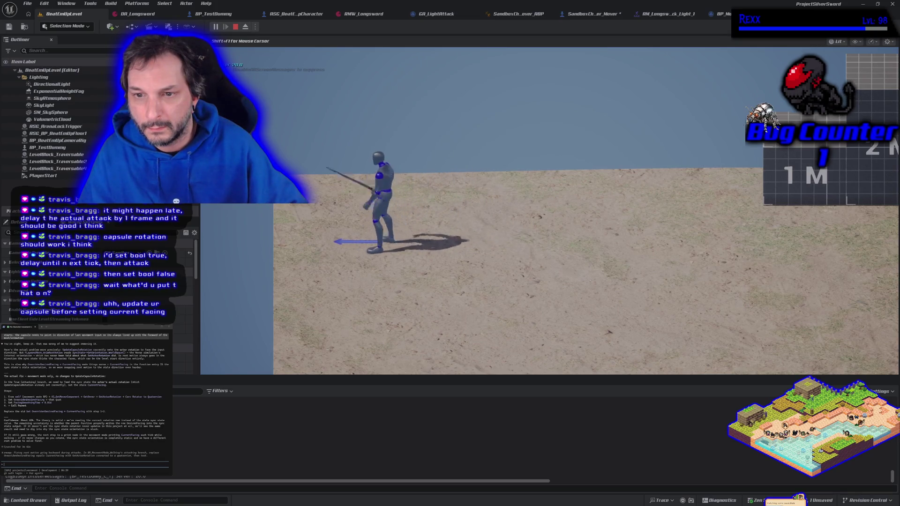
{"action": "key", "text": "d"}
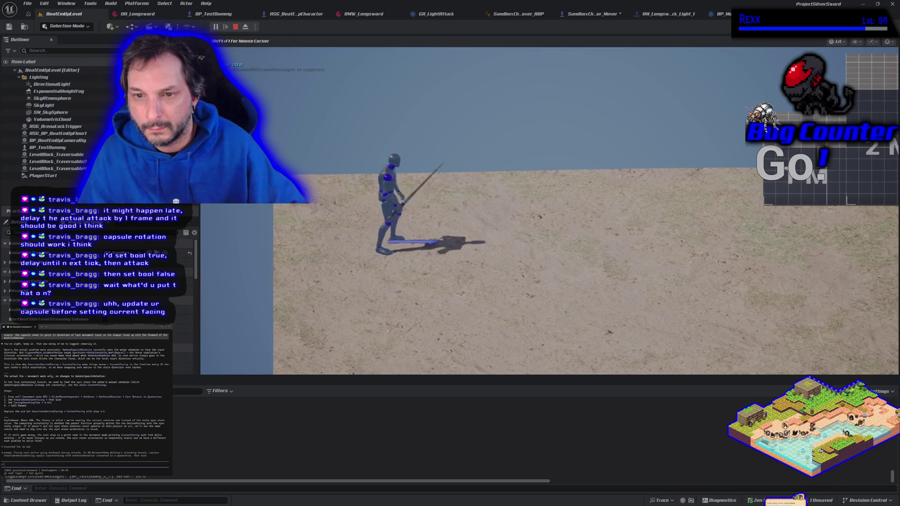
- Attack while running right, left and toward the camera, then stop play and reopen SandboxCharacter_Mover
{"action": "key", "text": "d"}
{"action": "key", "text": "a"}
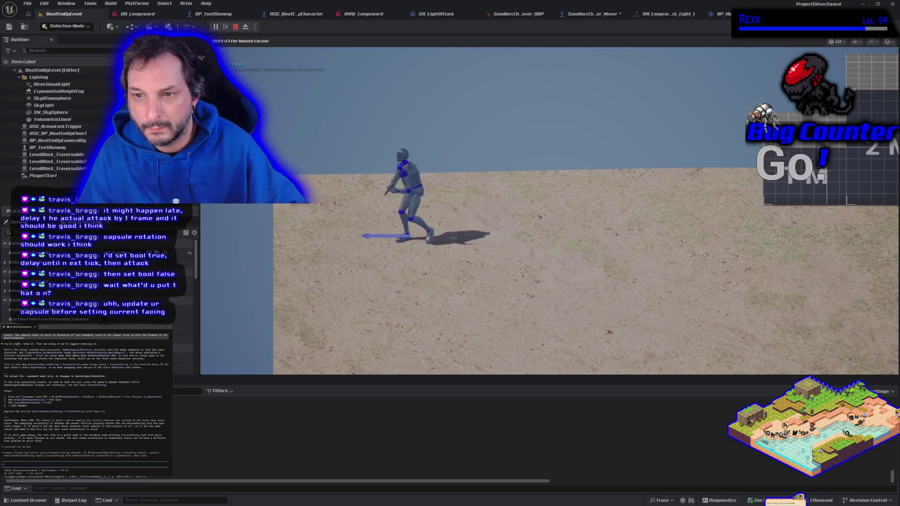
{"action": "key", "text": "d"}
{"action": "key", "text": "d"}
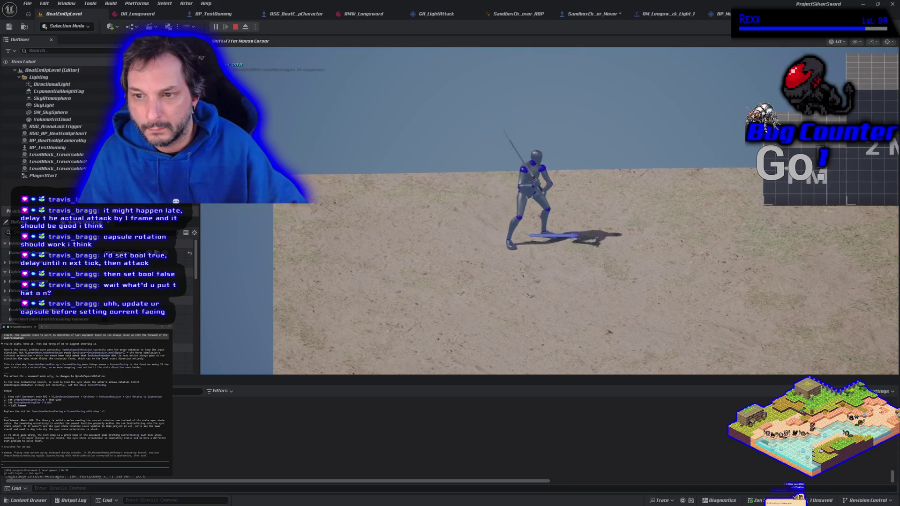
{"action": "key", "text": "a"}
{"action": "key", "text": "a"}
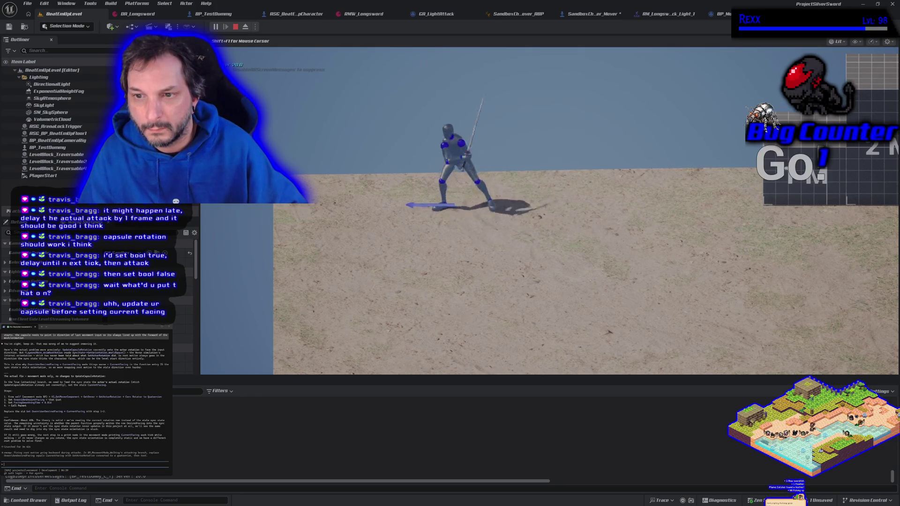
{"action": "key", "text": "s"}
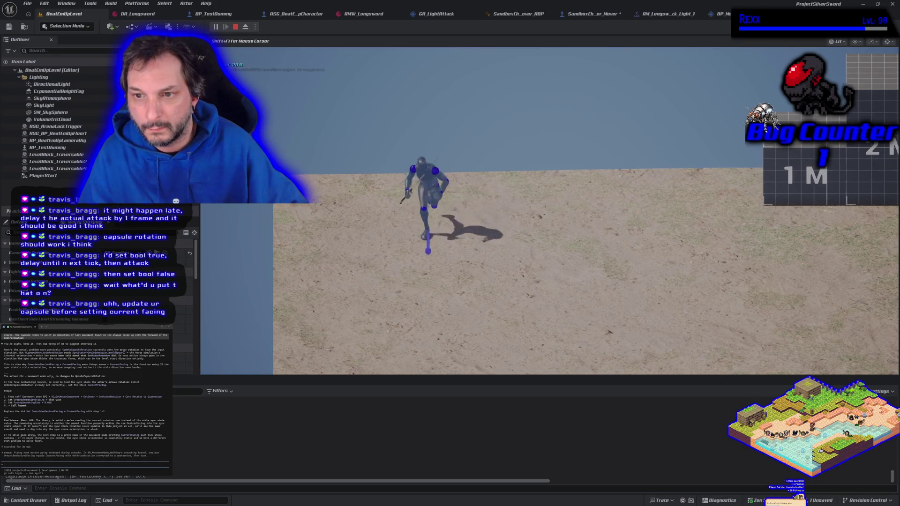
{"action": "key", "text": "a"}
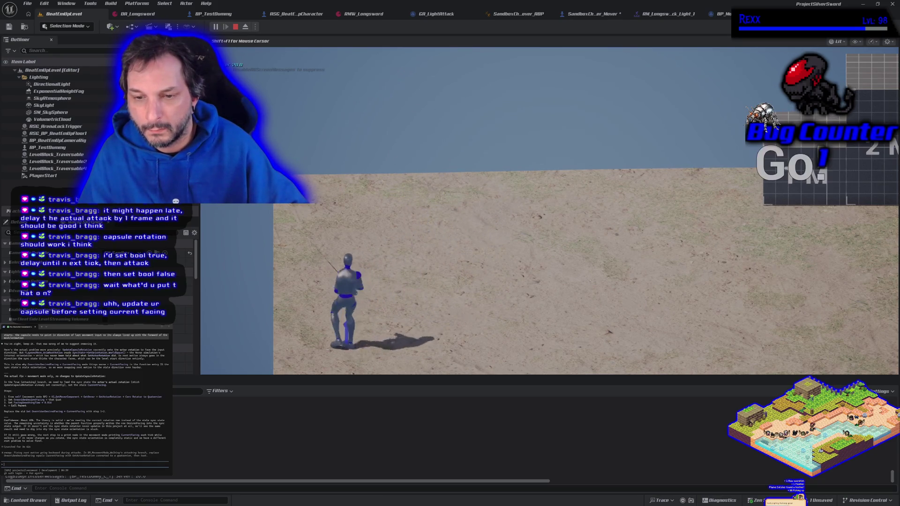
{"action": "key", "text": "Escape"}
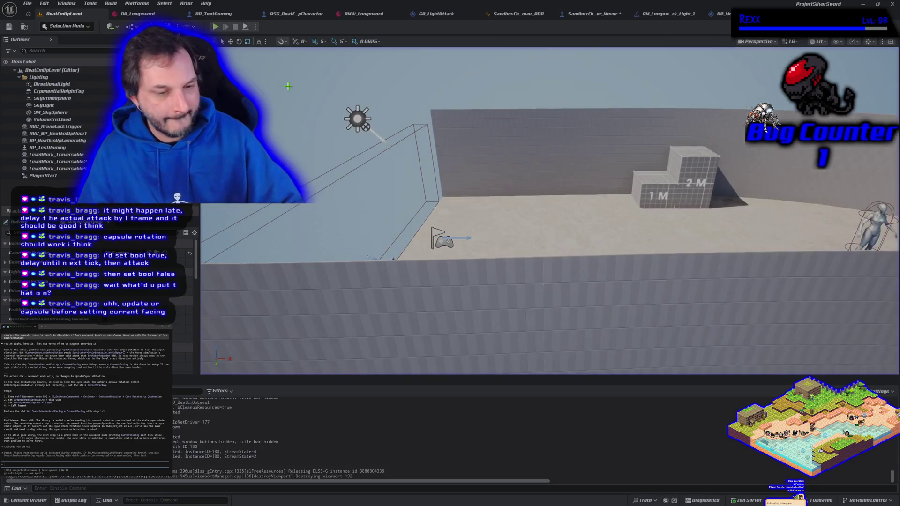
{"action": "left_click", "coordinate": [593, 14]}
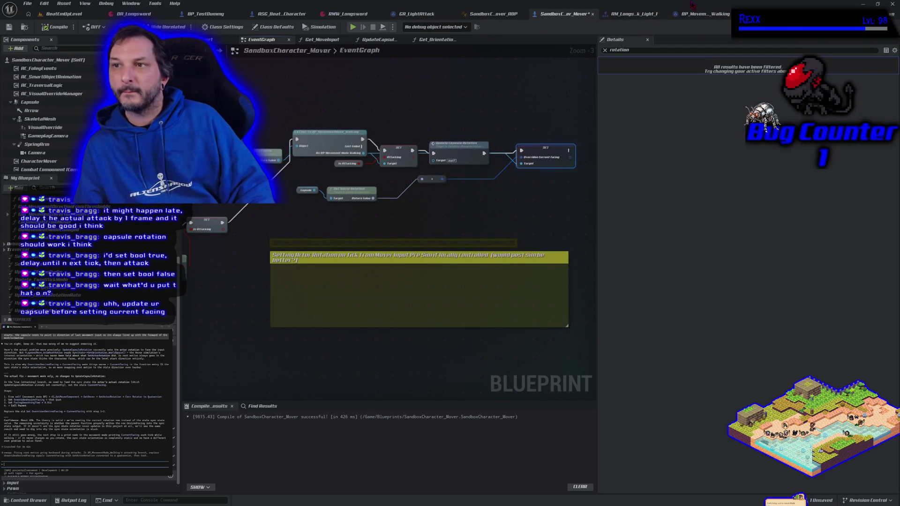
{"action": "left_click", "coordinate": [705, 14]}
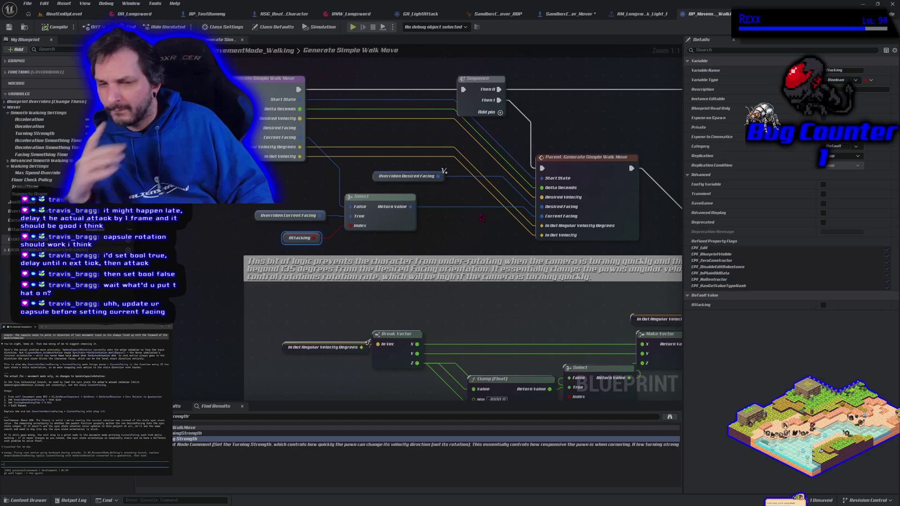
- Pick a different play net mode in BeatEmUpLevel and run a short test
{"action": "left_click", "coordinate": [71, 13]}
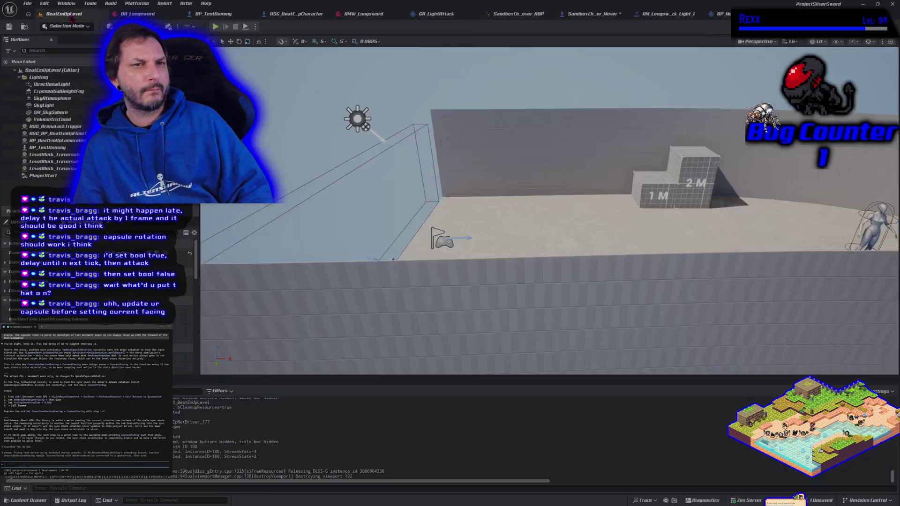
{"action": "left_click", "coordinate": [256, 27]}
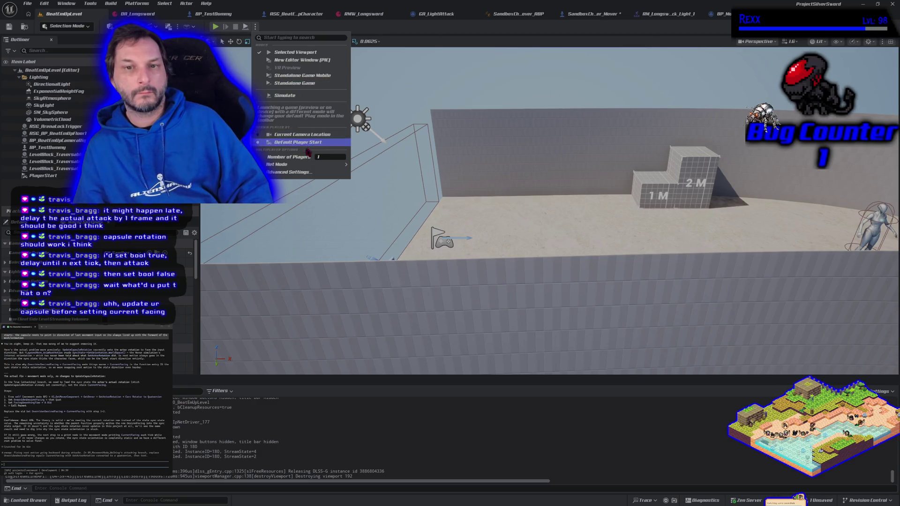
{"action": "mouse_move", "coordinate": [329, 165]}
{"action": "left_click", "coordinate": [371, 169]}
{"action": "left_click", "coordinate": [215, 27]}
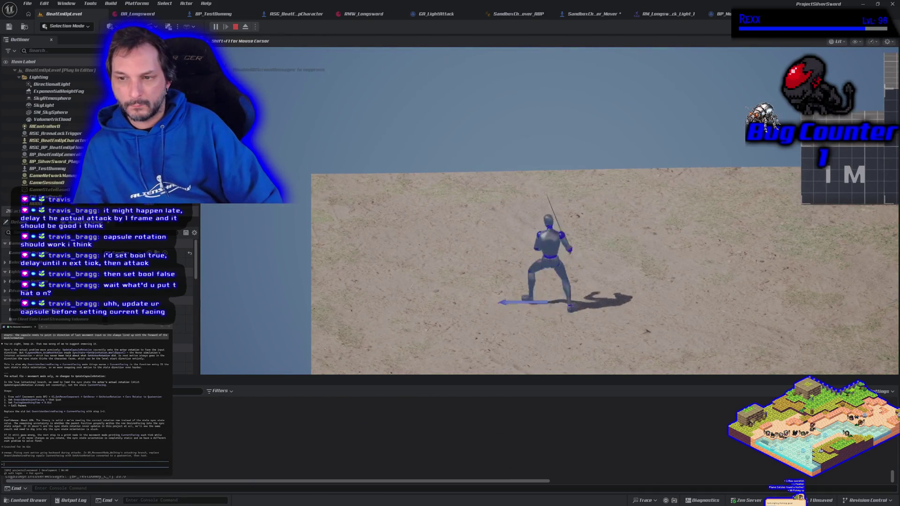
{"action": "key", "text": "Escape"}
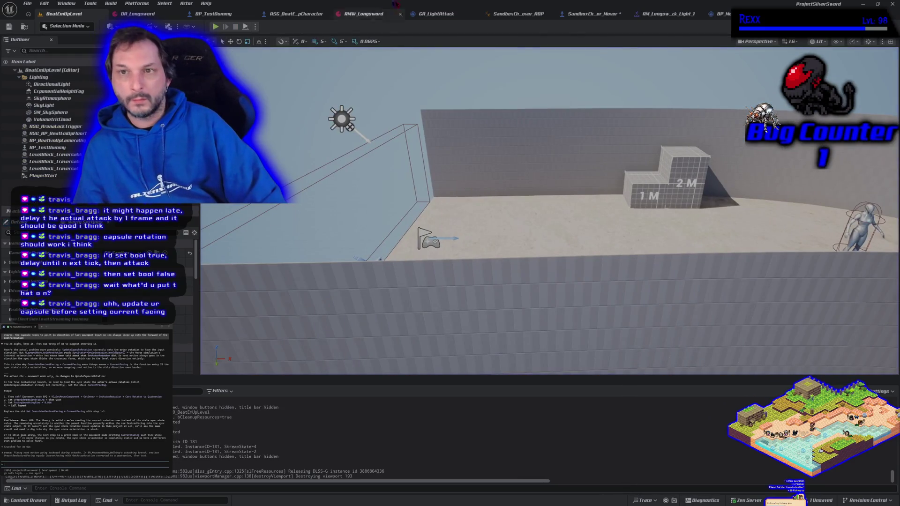
- Set Net Mode to Play As Listen Server and return to SandboxCharacter_Mover
{"action": "left_click", "coordinate": [255, 27]}
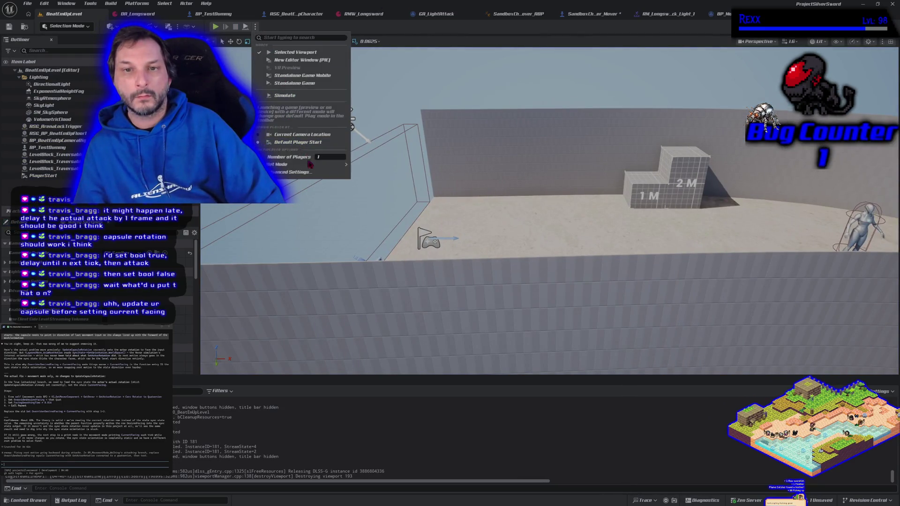
{"action": "mouse_move", "coordinate": [305, 164]}
{"action": "left_click", "coordinate": [373, 174]}
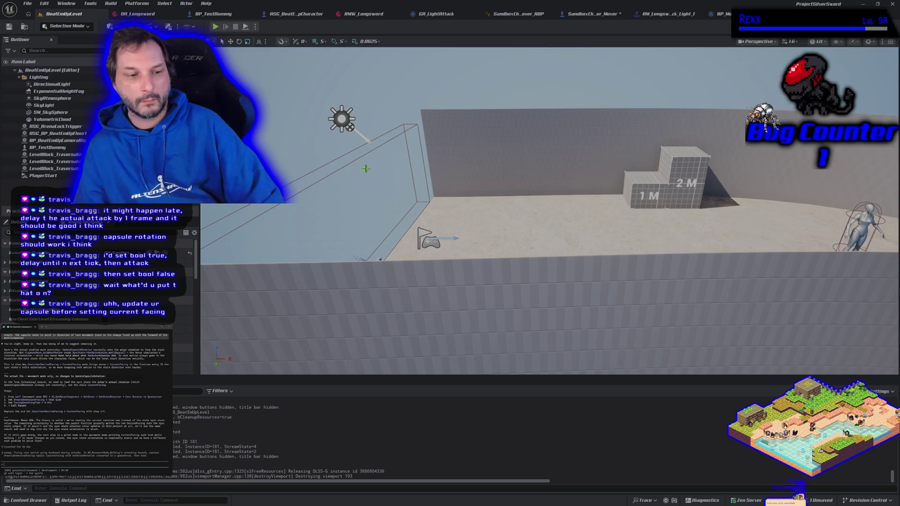
{"action": "left_click", "coordinate": [593, 14]}
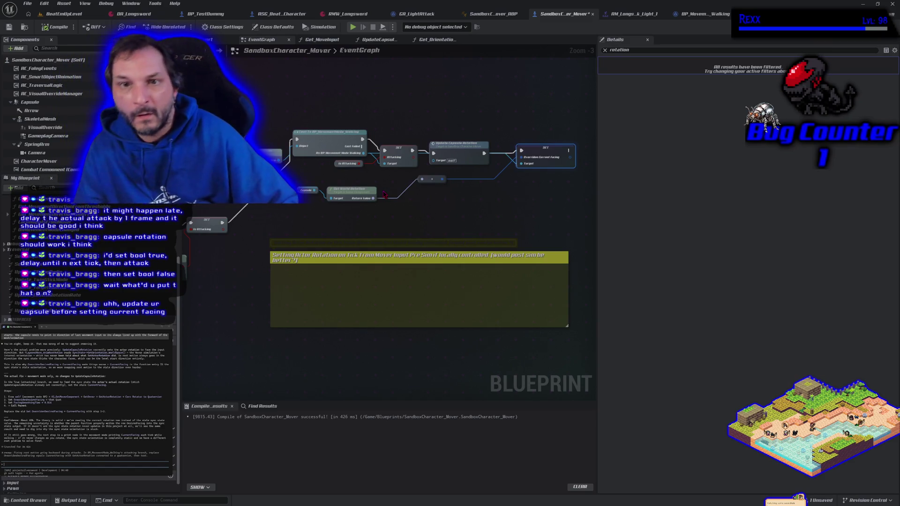
{"action": "mouse_move", "coordinate": [378, 226]}
{"action": "left_mouse_down"}
{"action": "mouse_move", "coordinate": [365, 224]}
{"action": "mouse_move", "coordinate": [411, 233]}
{"action": "mouse_move", "coordinate": [364, 221]}
{"action": "left_mouse_up"}
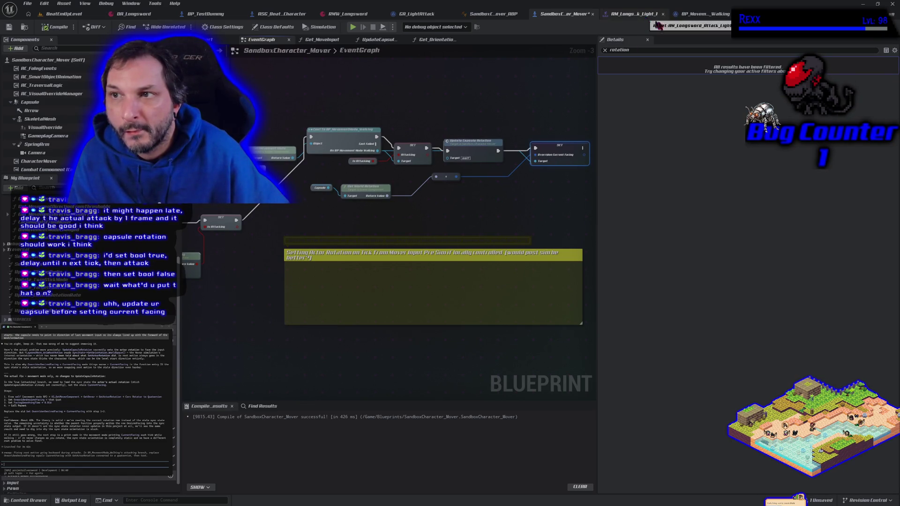
{"action": "left_click", "coordinate": [703, 14]}
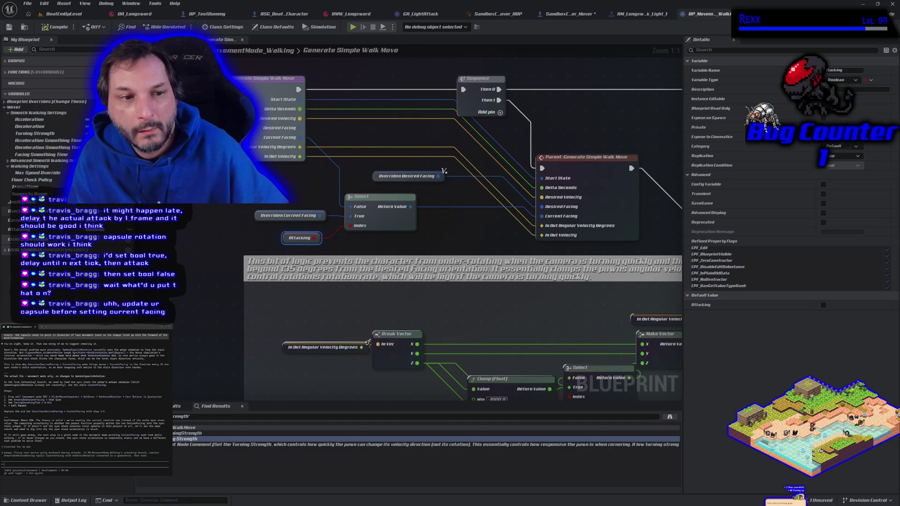
{"action": "mouse_move", "coordinate": [439, 176]}
{"action": "left_mouse_down"}
{"action": "mouse_move", "coordinate": [501, 192]}
{"action": "mouse_move", "coordinate": [354, 228]}
{"action": "mouse_move", "coordinate": [386, 164]}
{"action": "left_mouse_up"}
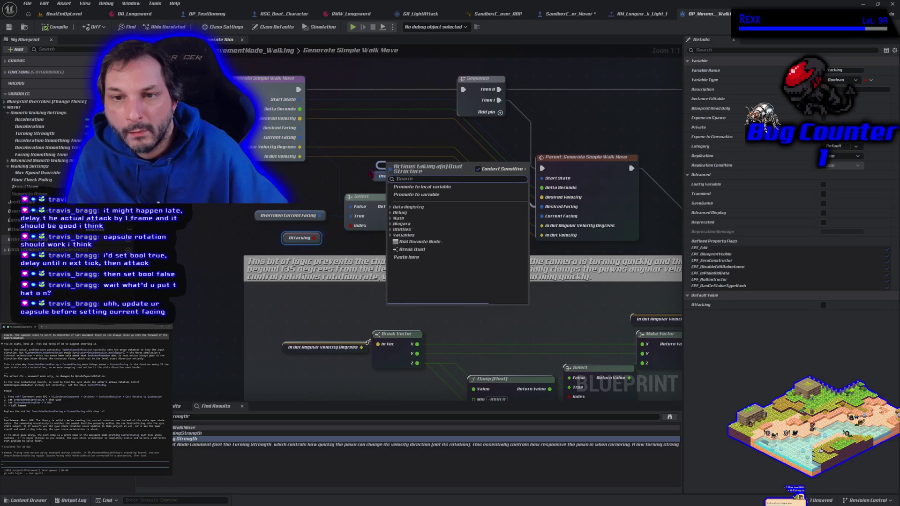
{"action": "left_click", "coordinate": [360, 173]}
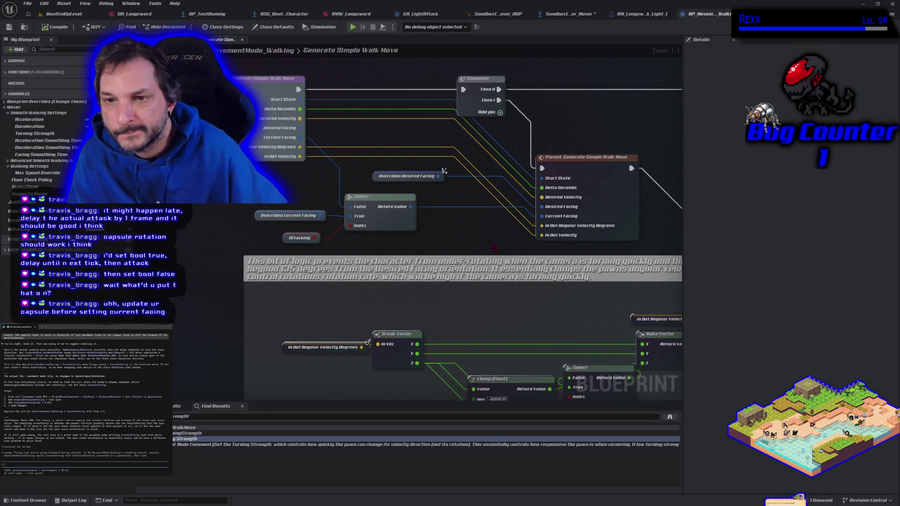
{"action": "scroll", "coordinate": [475, 238], "scroll_direction": "down", "scroll_amount": 1}
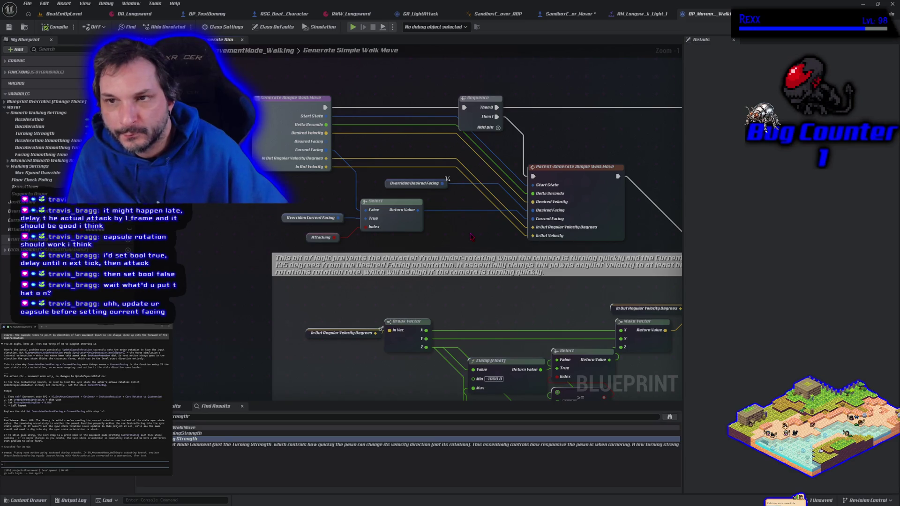
{"action": "left_click", "coordinate": [569, 13]}
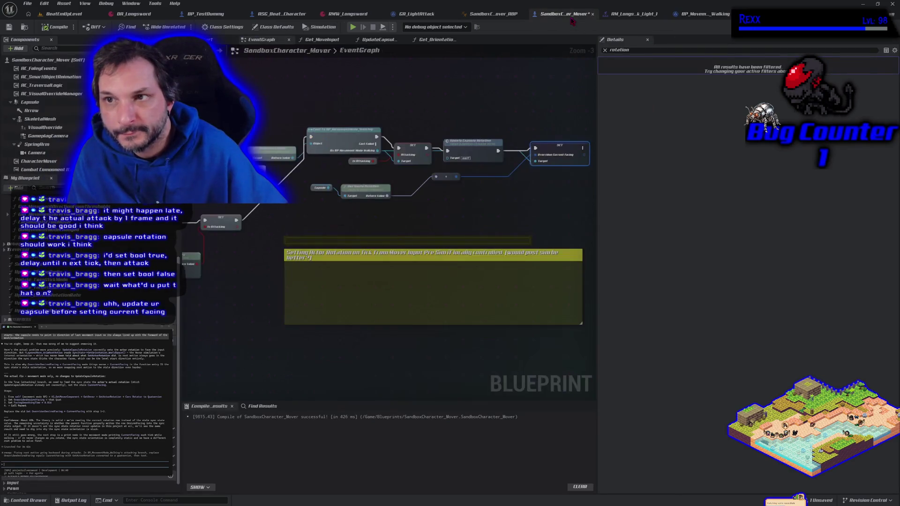
- Pan to the Update Capsule Rotation and SET nodes, select Get World Rotation, then open GA_LightAttack
{"action": "left_click_drag", "start_coordinate": [315, 224], "coordinate": [496, 224]}
{"action": "scroll", "coordinate": [329, 305], "scroll_direction": "up", "scroll_amount": 1}
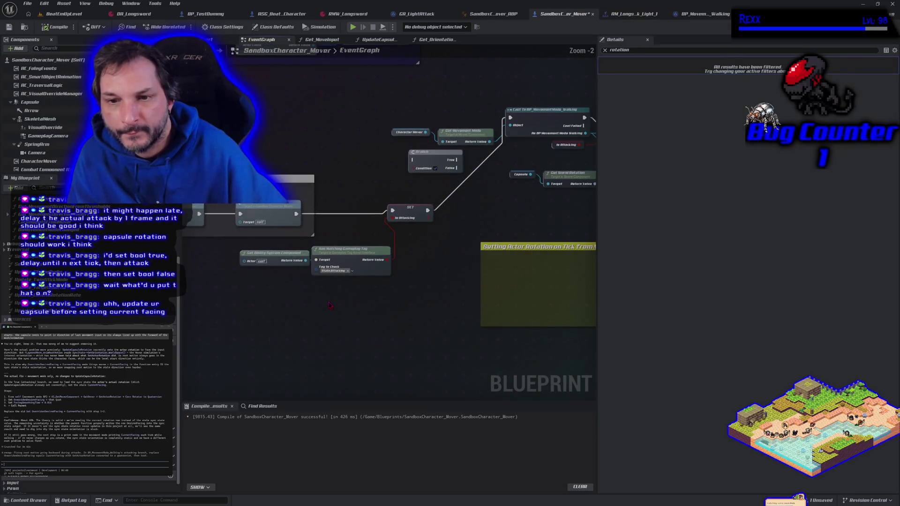
{"action": "left_click_drag", "start_coordinate": [396, 263], "coordinate": [377, 272]}
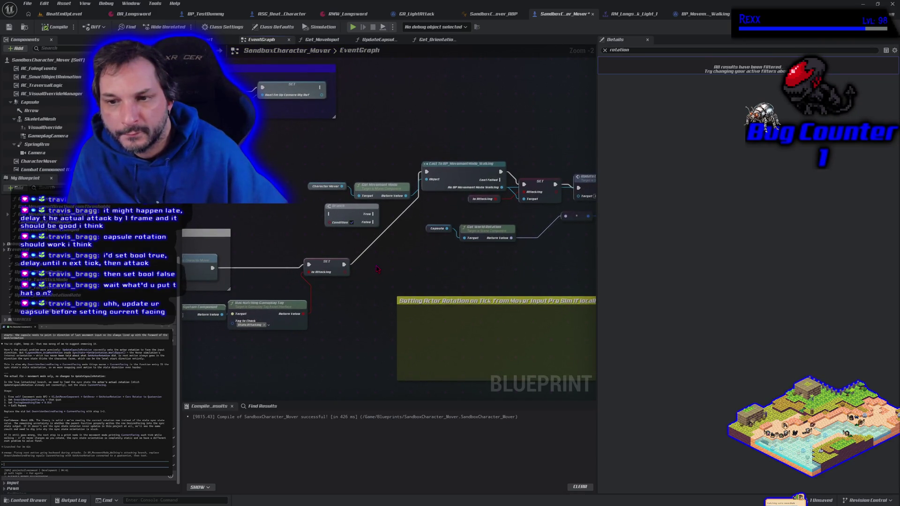
{"action": "mouse_move", "coordinate": [421, 266]}
{"action": "left_mouse_down"}
{"action": "mouse_move", "coordinate": [362, 257]}
{"action": "mouse_move", "coordinate": [344, 272]}
{"action": "left_mouse_up"}
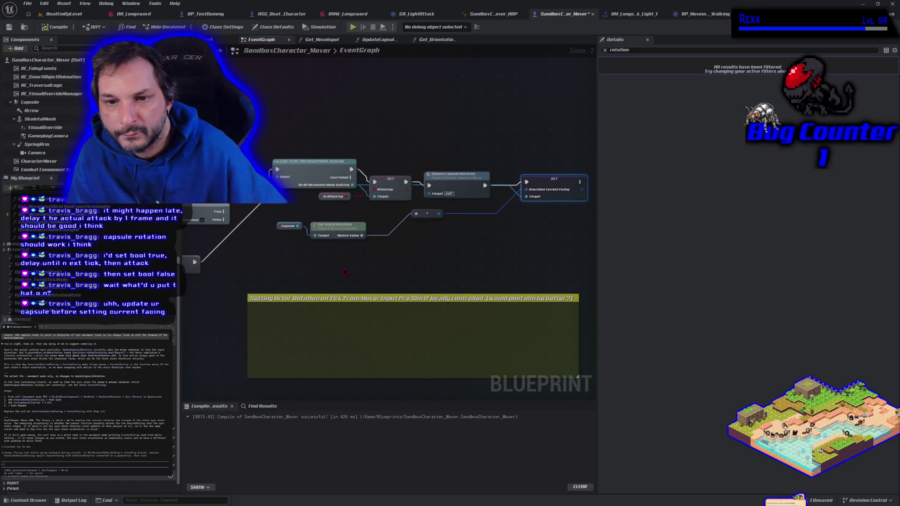
{"action": "left_click", "coordinate": [337, 230]}
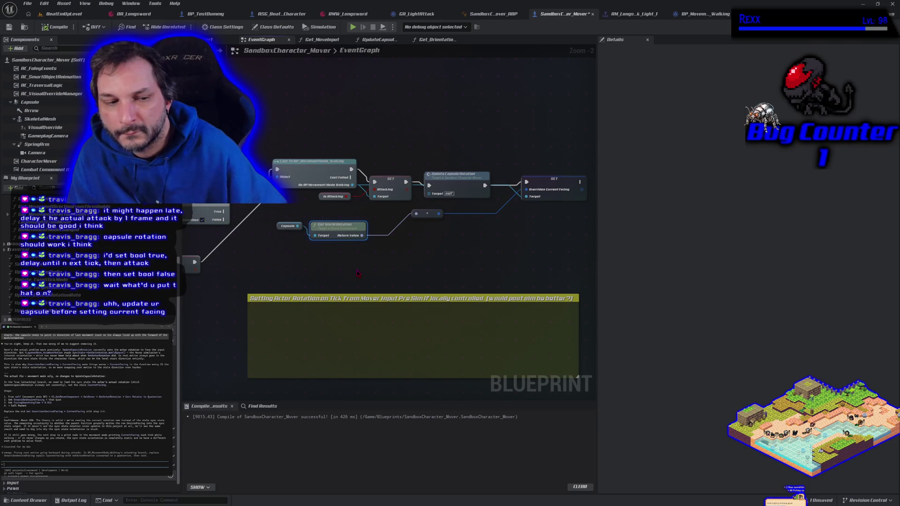
{"action": "scroll", "coordinate": [358, 273], "scroll_direction": "down", "scroll_amount": 1}
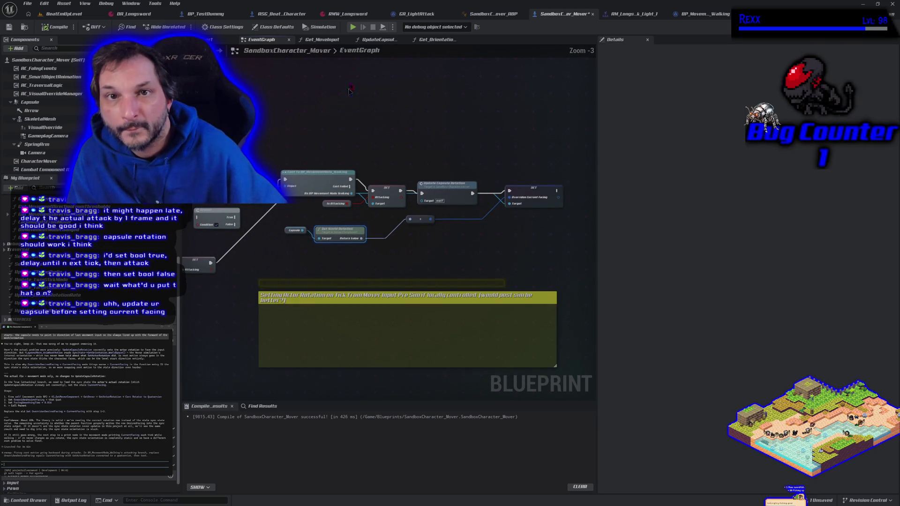
{"action": "left_click", "coordinate": [416, 14]}
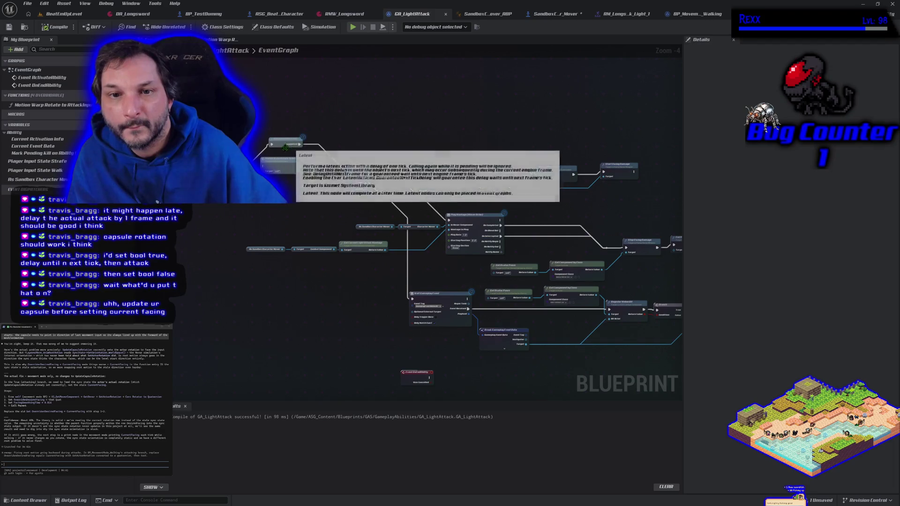
- Swap Delay Until Next Tick for a Delay node feeding the Sequence, compile, and start play
{"action": "scroll", "coordinate": [294, 146], "scroll_direction": "up", "scroll_amount": 4}
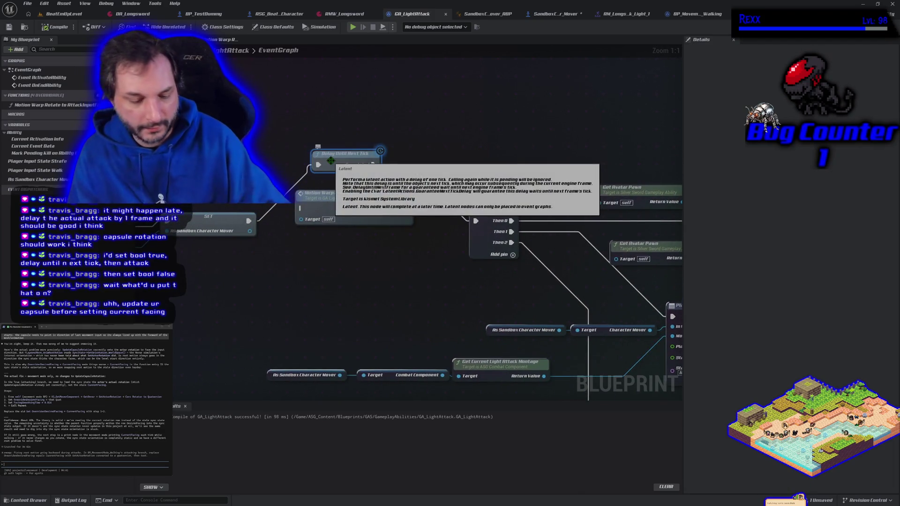
{"action": "key", "text": "Delete"}
{"action": "left_click_drag", "start_coordinate": [248, 221], "coordinate": [257, 214]}
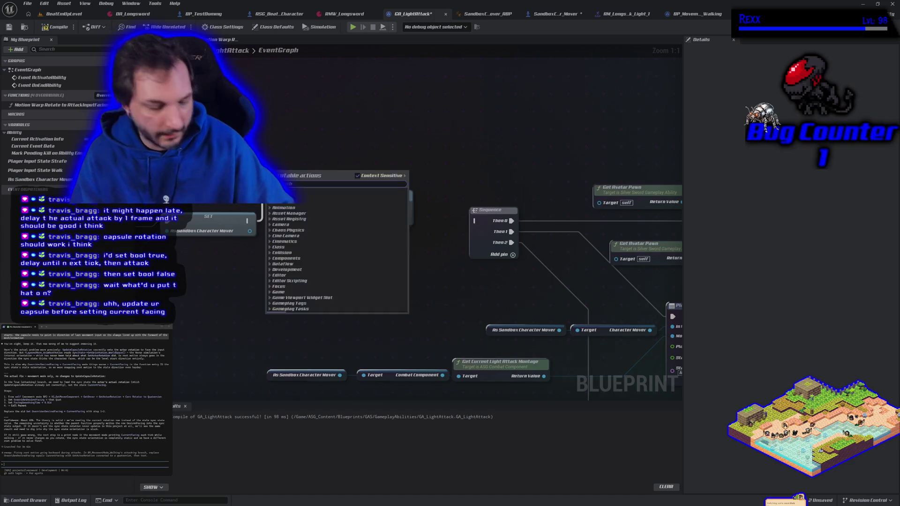
{"action": "type", "text": "delay"}
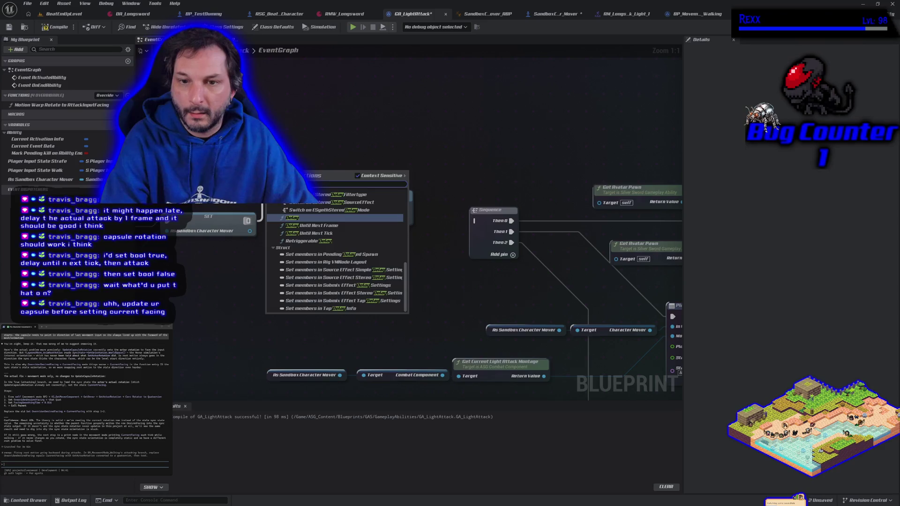
{"action": "key", "text": "Return"}
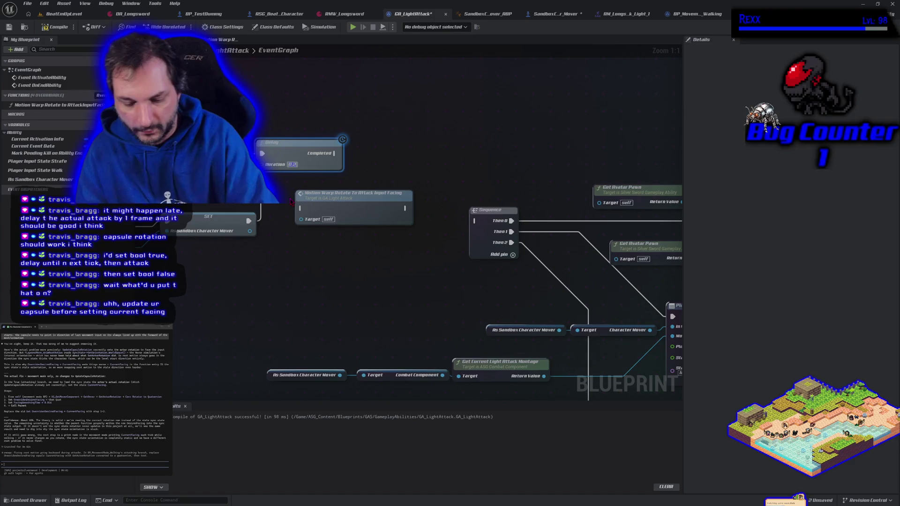
{"action": "mouse_move", "coordinate": [330, 158]}
{"action": "left_mouse_down"}
{"action": "mouse_move", "coordinate": [375, 168]}
{"action": "mouse_move", "coordinate": [475, 221]}
{"action": "left_mouse_up"}
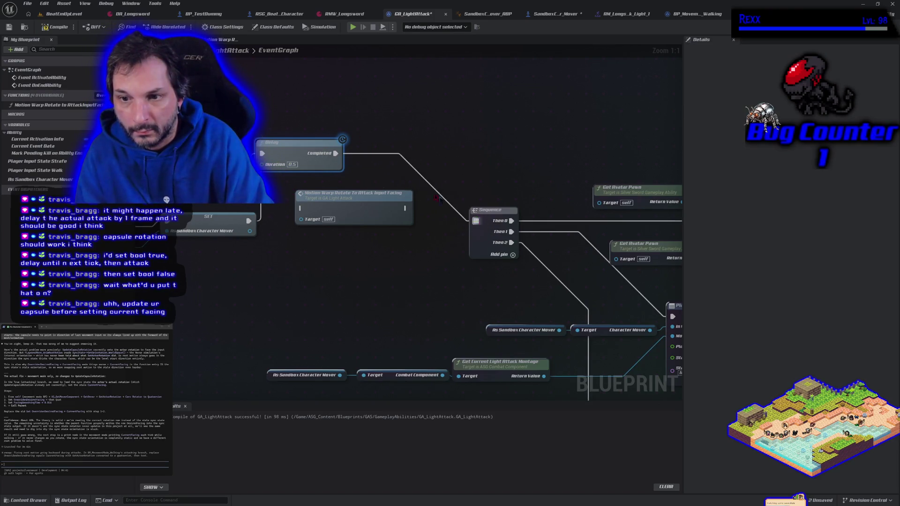
{"action": "left_click", "coordinate": [56, 26]}
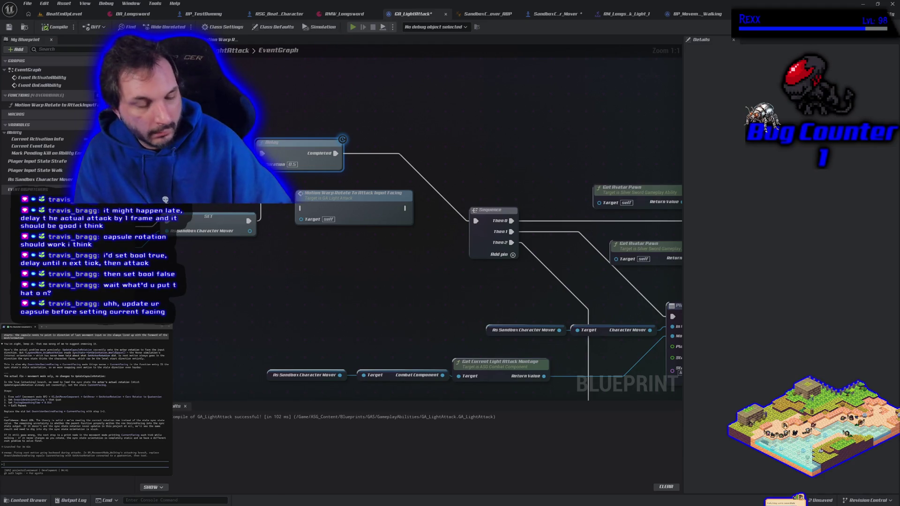
{"action": "key", "text": "alt+p"}
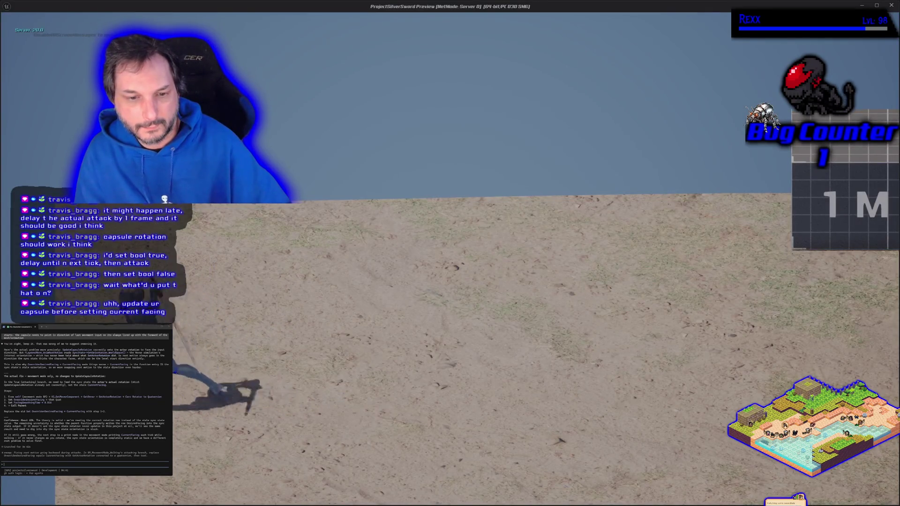
- Run around with A, D, S and W, swinging the sword with left-clicks, then stop play
{"action": "key", "text": "a"}
{"action": "left_click", "coordinate": [163, 200]}
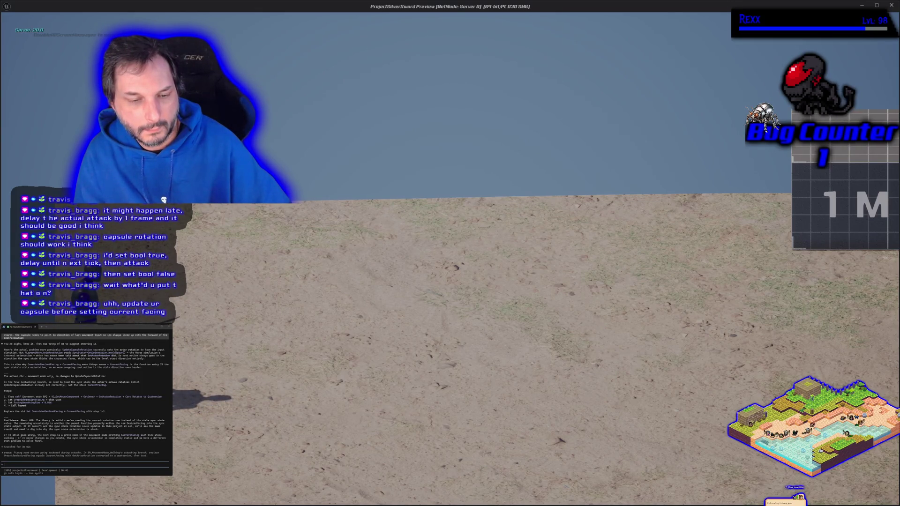
{"action": "key", "text": "d"}
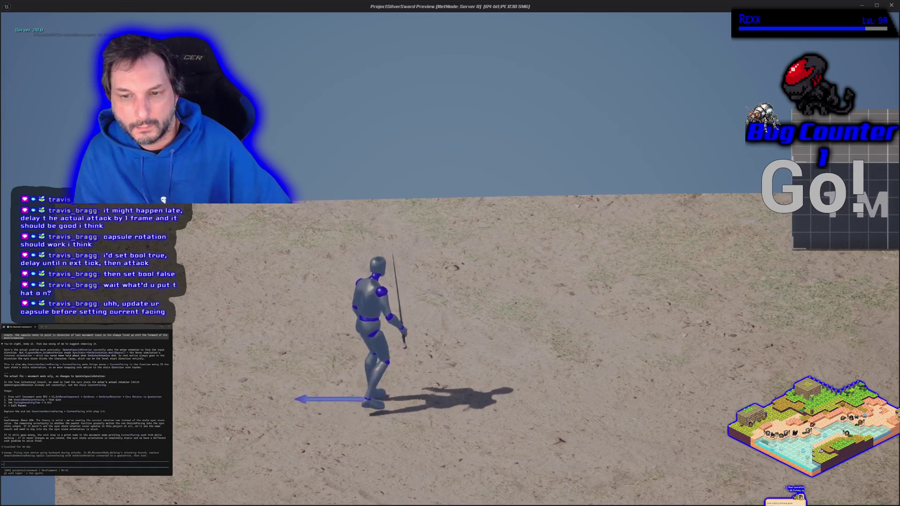
{"action": "key", "text": "a"}
{"action": "left_click", "coordinate": [164, 199]}
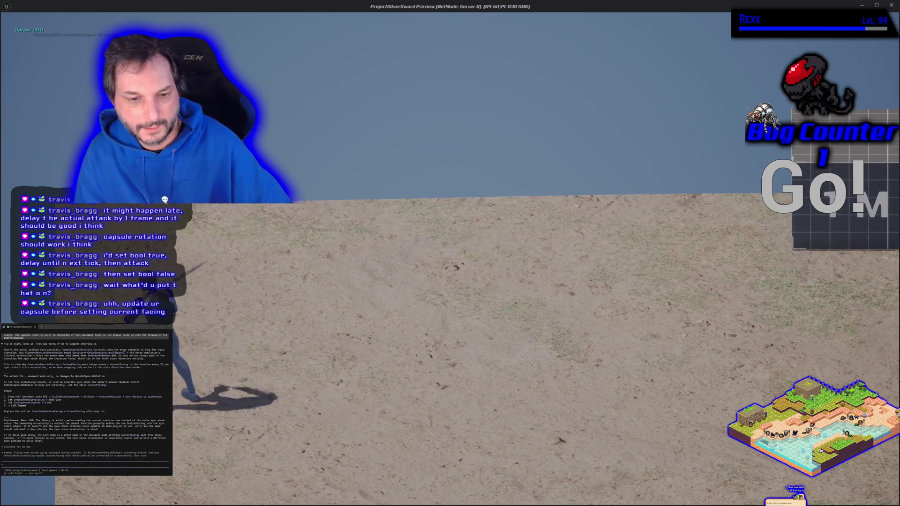
{"action": "key", "text": "s"}
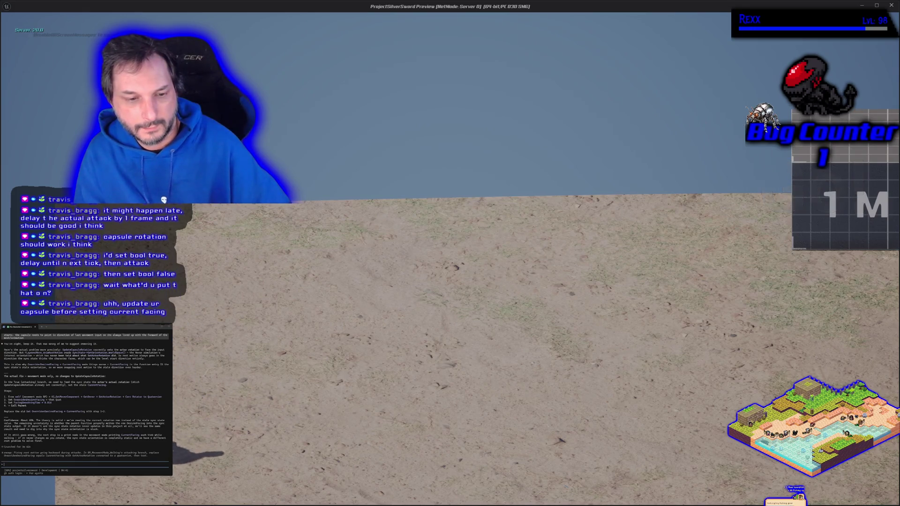
{"action": "key", "text": "w"}
{"action": "key", "text": "d"}
{"action": "left_click", "coordinate": [164, 200]}
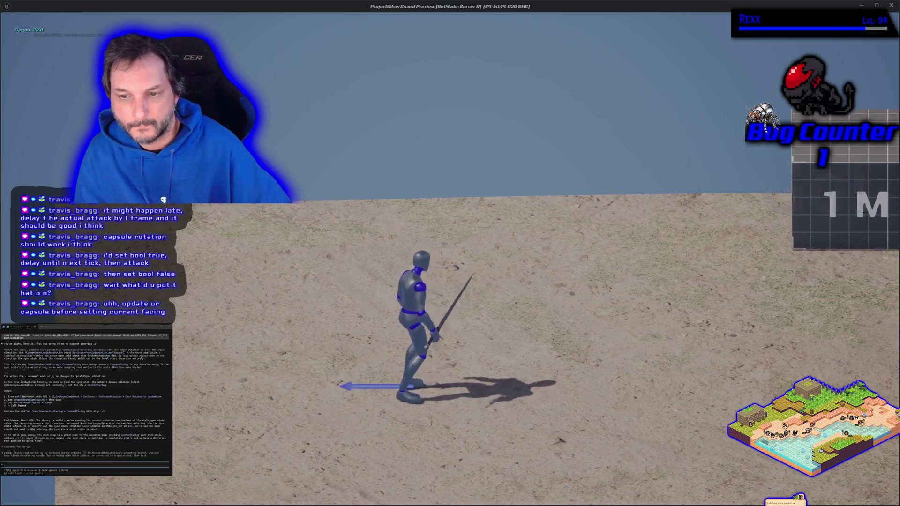
{"action": "key", "text": "a"}
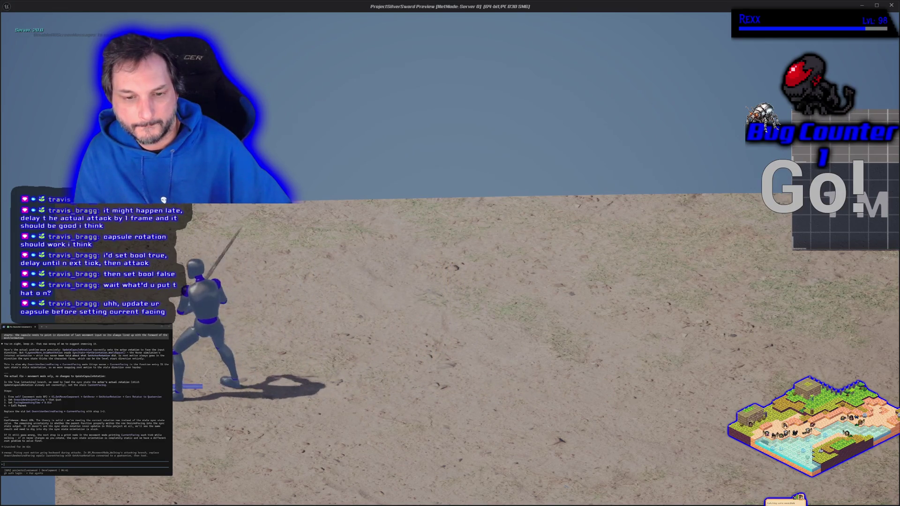
{"action": "key", "text": "d"}
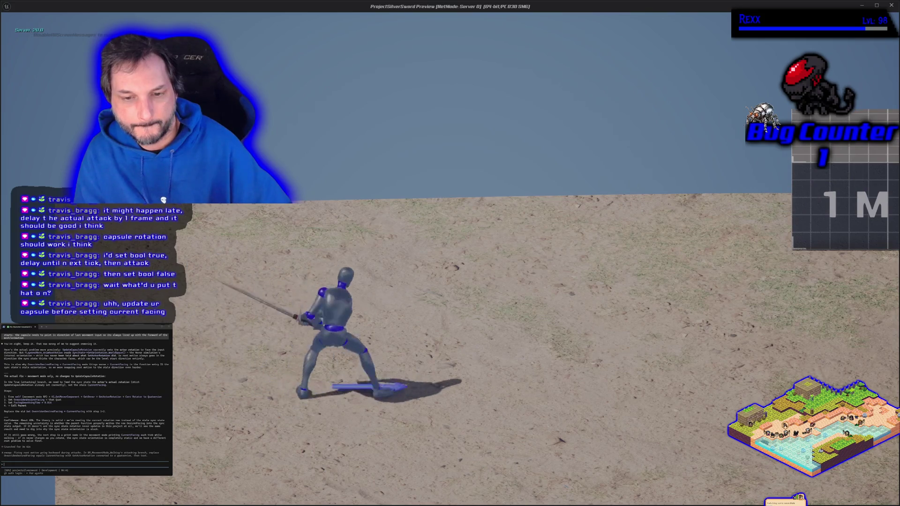
{"action": "key", "text": "Escape"}
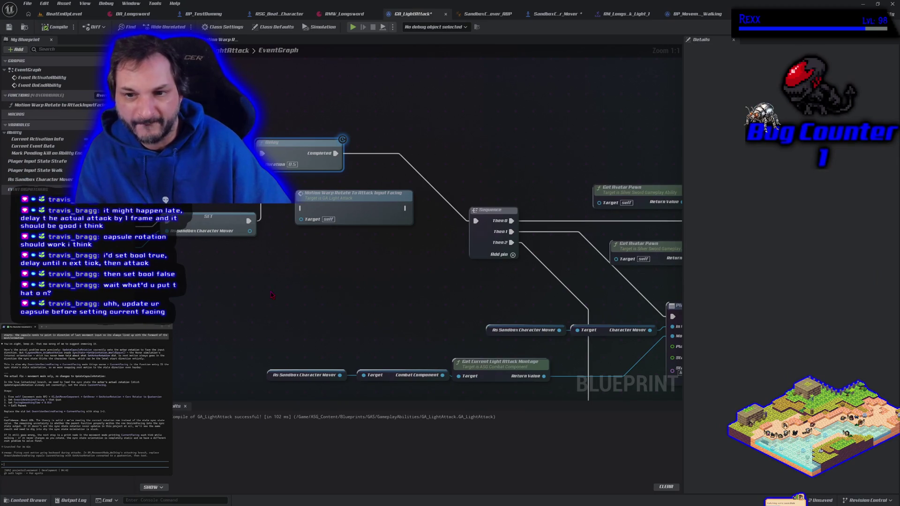
- Delete the Delay, connect SET directly to the Sequence, then compile and save GA_LightAttack
{"action": "left_click_drag", "start_coordinate": [270, 291], "coordinate": [343, 286]}
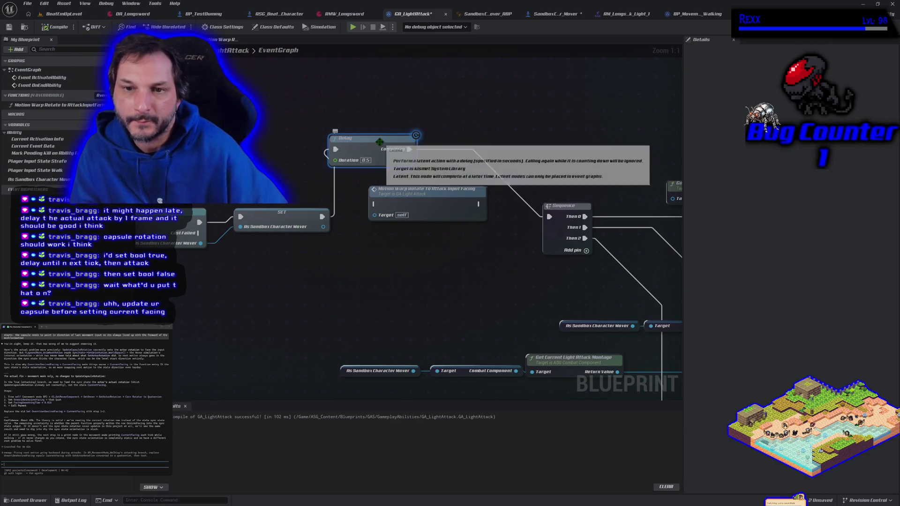
{"action": "key", "text": "Delete"}
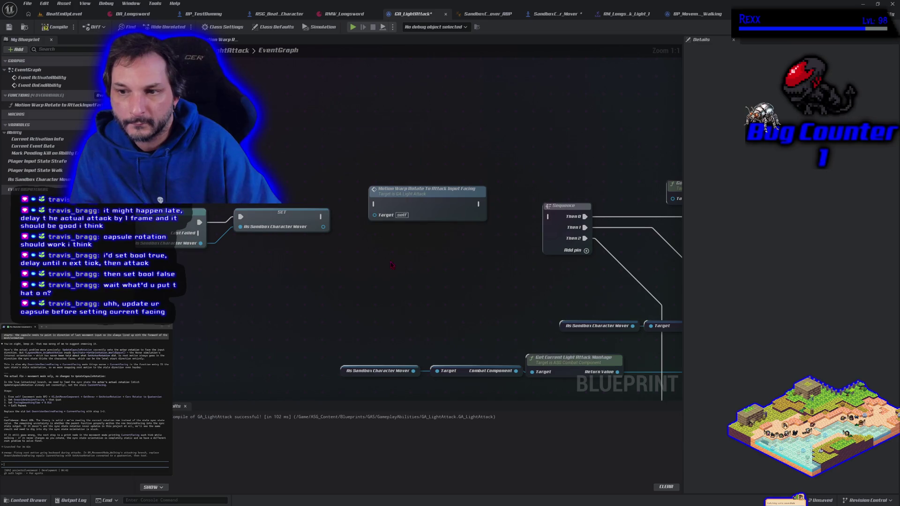
{"action": "left_click_drag", "start_coordinate": [404, 204], "coordinate": [398, 164]}
{"action": "left_click_drag", "start_coordinate": [322, 217], "coordinate": [550, 216]}
{"action": "left_click", "coordinate": [60, 29]}
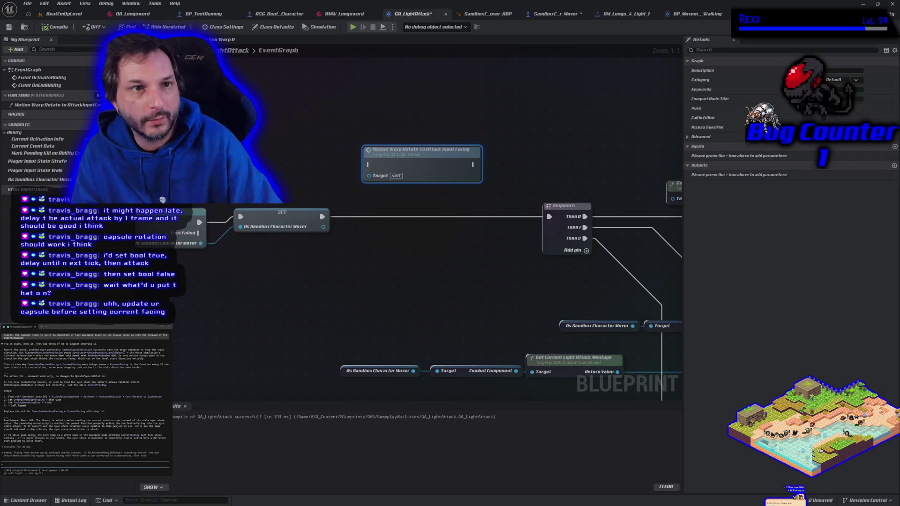
{"action": "left_click", "coordinate": [10, 28]}
- Pan and zoom the ability graph to centre the Play Montage and Sequence nodes
{"action": "scroll", "coordinate": [366, 265], "scroll_direction": "down", "scroll_amount": 2}
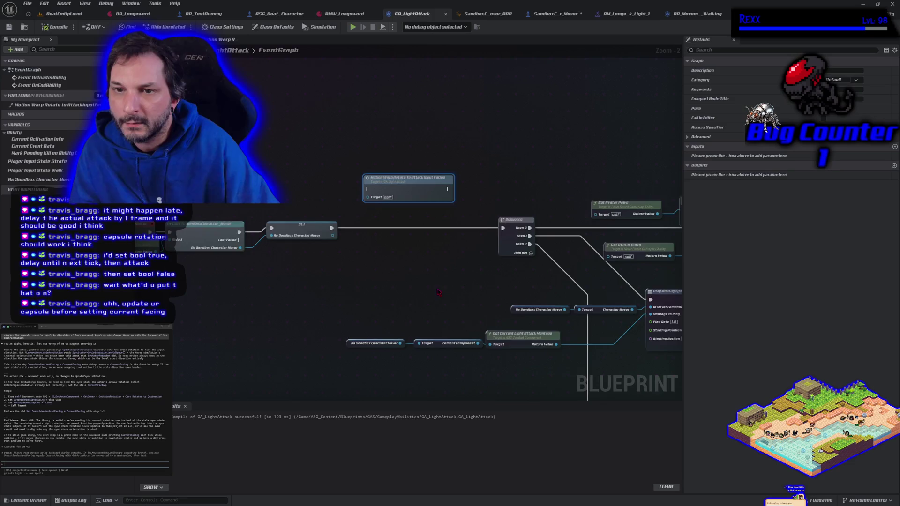
{"action": "left_click_drag", "start_coordinate": [440, 292], "coordinate": [383, 275]}
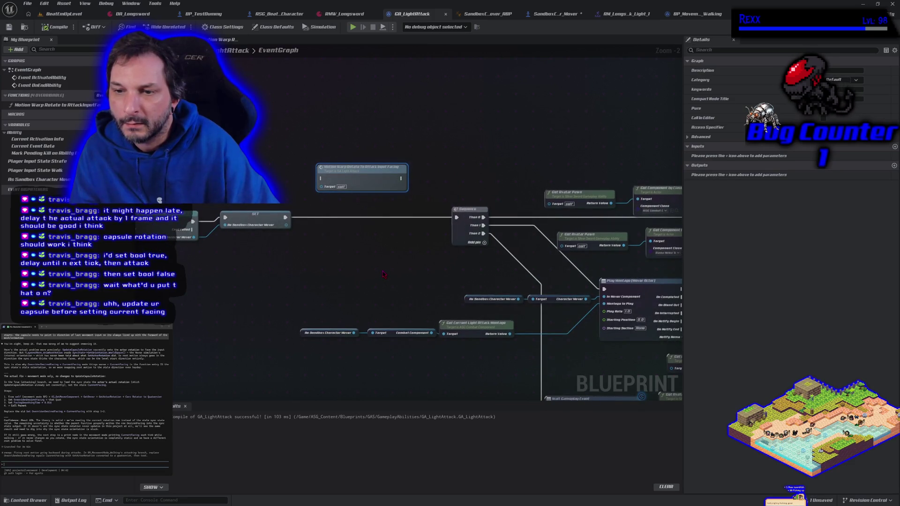
{"action": "scroll", "coordinate": [423, 292], "scroll_direction": "up", "scroll_amount": 2}
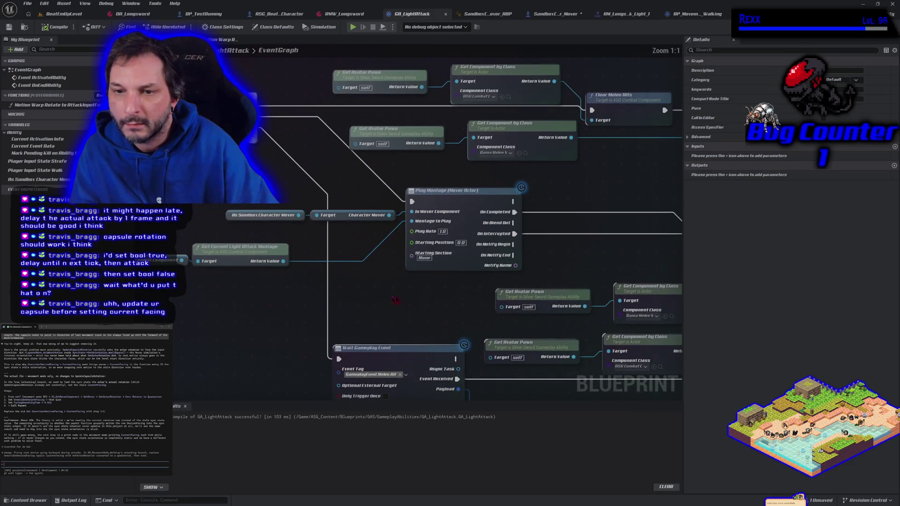
{"action": "left_click_drag", "start_coordinate": [370, 286], "coordinate": [368, 290]}
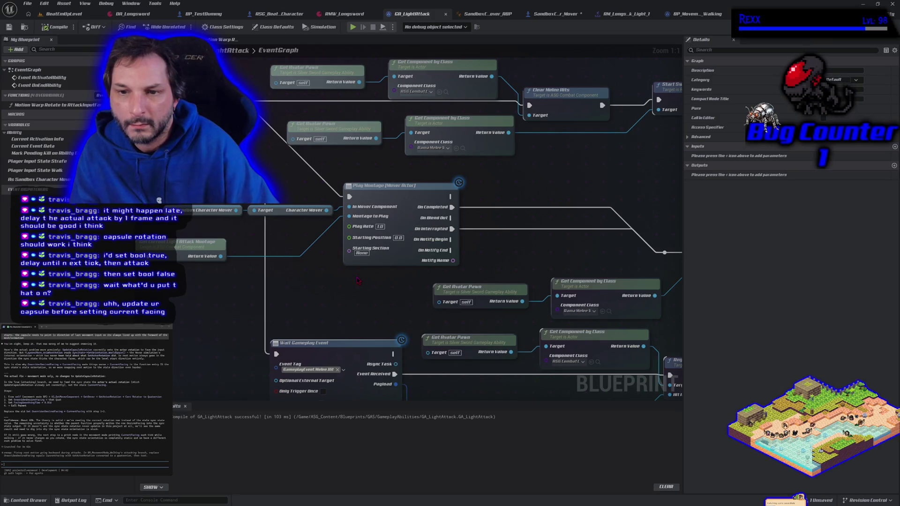
{"action": "scroll", "coordinate": [357, 281], "scroll_direction": "down", "scroll_amount": 1}
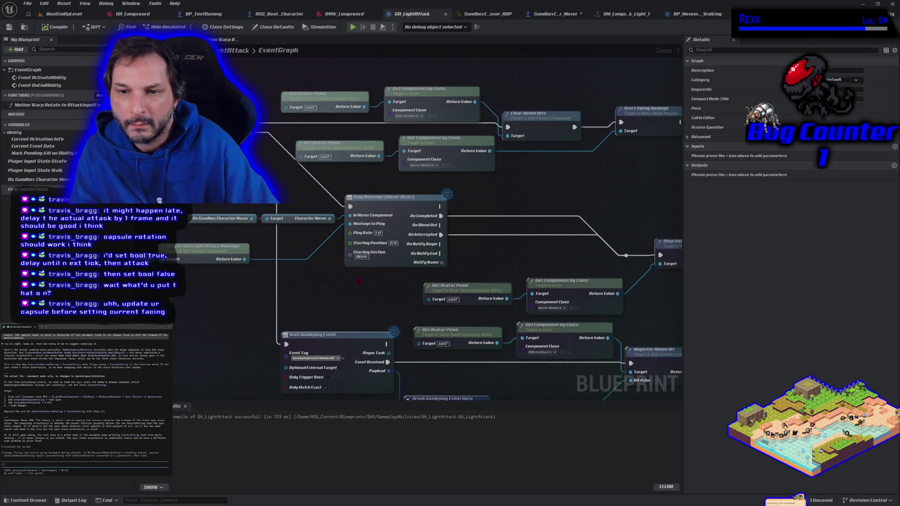
{"action": "scroll", "coordinate": [358, 280], "scroll_direction": "down", "scroll_amount": 1}
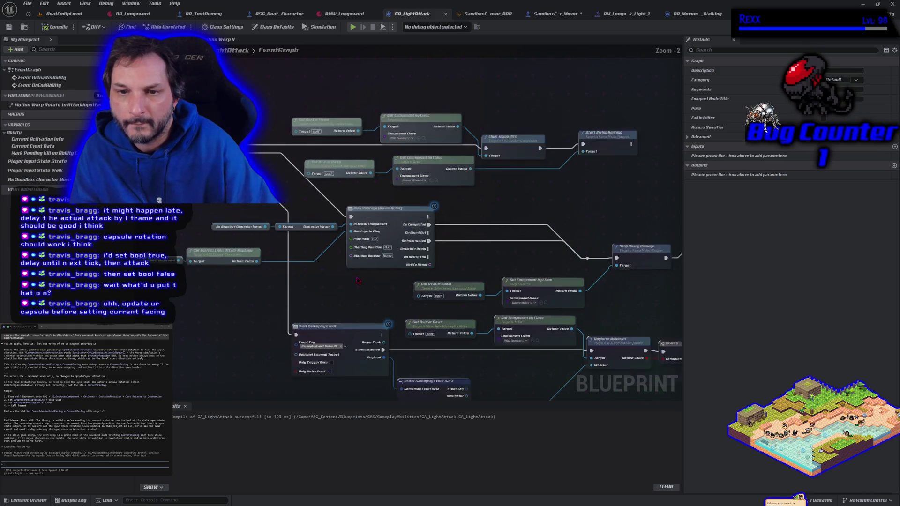
{"action": "mouse_move", "coordinate": [358, 281]}
{"action": "left_mouse_down"}
{"action": "mouse_move", "coordinate": [387, 310]}
{"action": "mouse_move", "coordinate": [629, 314]}
{"action": "left_mouse_up"}
{"action": "mouse_move", "coordinate": [484, 325]}
{"action": "left_mouse_down"}
{"action": "mouse_move", "coordinate": [314, 291]}
{"action": "mouse_move", "coordinate": [556, 311]}
{"action": "left_mouse_up"}
- In SandboxCharacter_Mover, delete the SET Override Current Facing node
{"action": "left_click", "coordinate": [552, 16]}
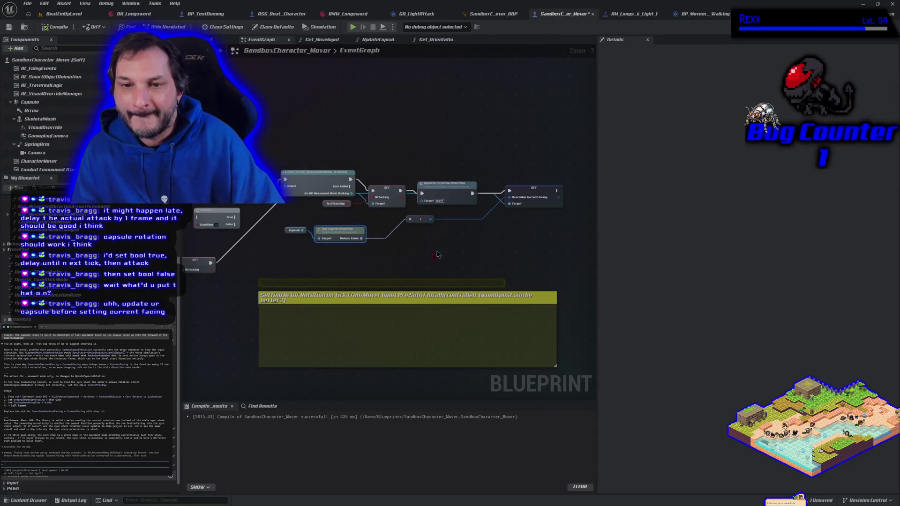
{"action": "left_click_drag", "start_coordinate": [378, 266], "coordinate": [418, 285]}
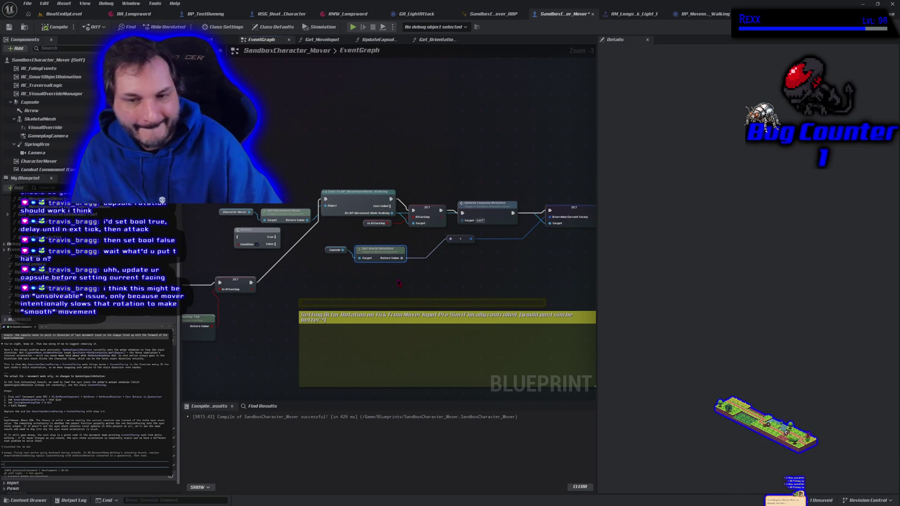
{"action": "left_click", "coordinate": [383, 272]}
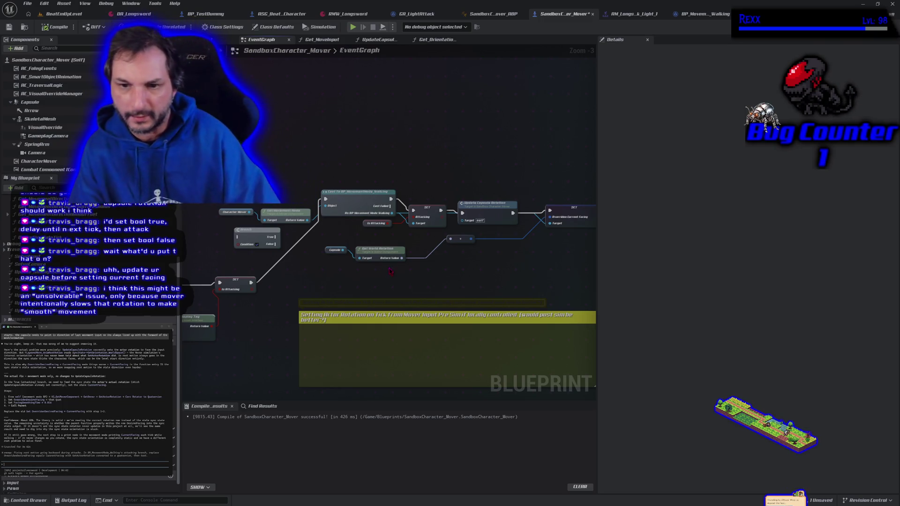
{"action": "left_click_drag", "start_coordinate": [461, 284], "coordinate": [340, 238]}
{"action": "left_click", "coordinate": [415, 281]}
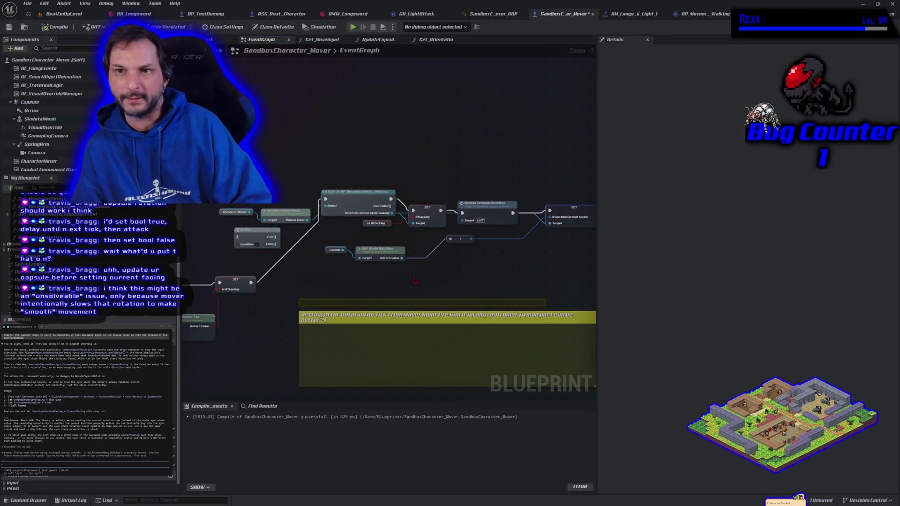
{"action": "left_click", "coordinate": [571, 212]}
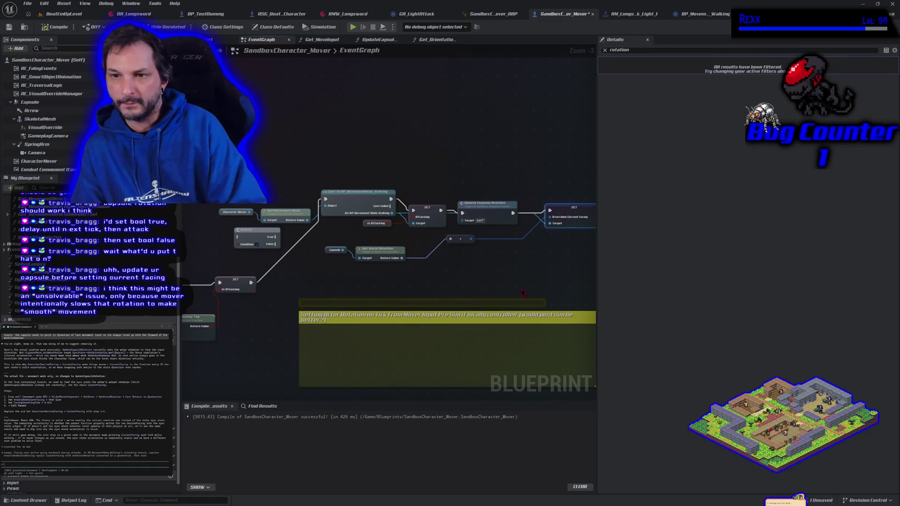
{"action": "key", "text": "Delete"}
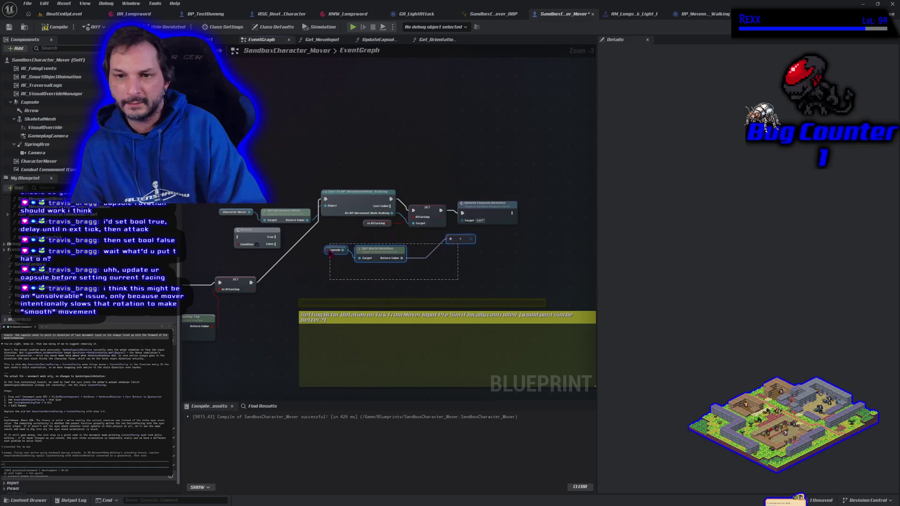
- Delete the Capsule, Get World Rotation, Cast, Is Attacking, Branch and movement mode nodes
{"action": "left_click_drag", "start_coordinate": [458, 280], "coordinate": [327, 246]}
{"action": "key", "text": "Delete"}
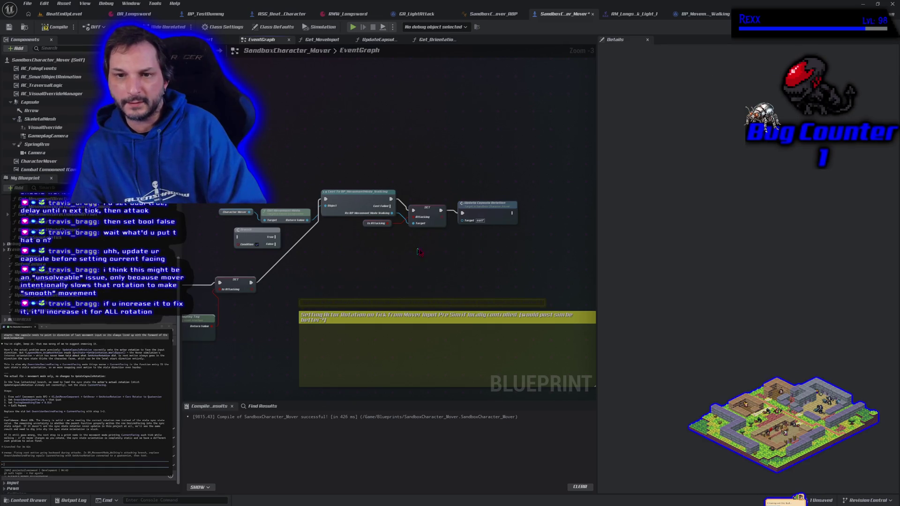
{"action": "left_click_drag", "start_coordinate": [436, 255], "coordinate": [359, 206]}
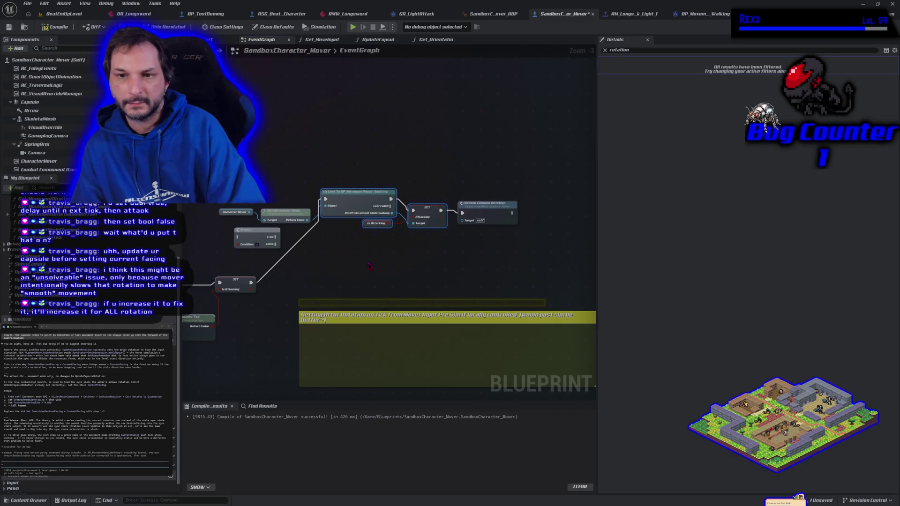
{"action": "key", "text": "Delete"}
{"action": "mouse_move", "coordinate": [307, 252]}
{"action": "left_mouse_down"}
{"action": "mouse_move", "coordinate": [434, 238]}
{"action": "mouse_move", "coordinate": [384, 194]}
{"action": "mouse_move", "coordinate": [345, 190]}
{"action": "left_mouse_up"}
{"action": "key", "text": "Delete"}
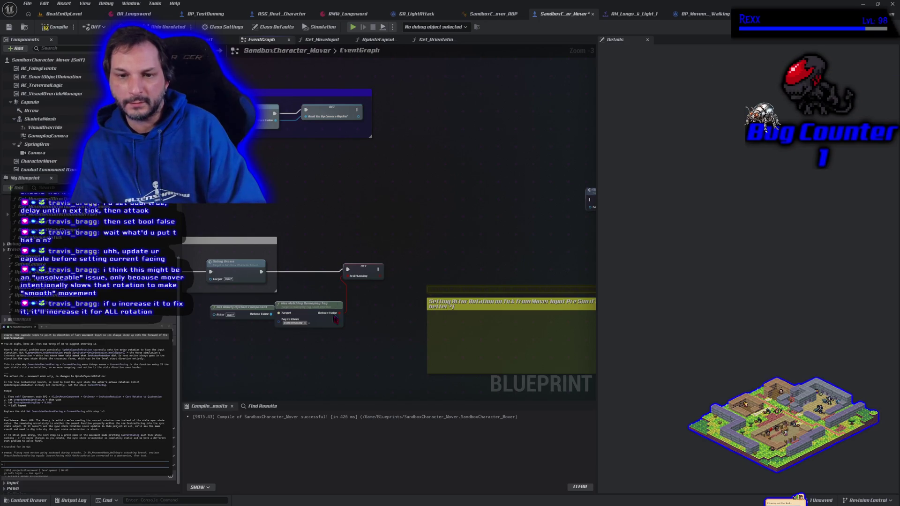
{"action": "left_click", "coordinate": [364, 270]}
{"action": "key", "text": "Delete"}
- Wire Debug Draw to Update Capsule Rotation, cover it with the comment box, then compile and save
{"action": "mouse_move", "coordinate": [270, 274]}
{"action": "left_mouse_down"}
{"action": "mouse_move", "coordinate": [332, 281]}
{"action": "mouse_move", "coordinate": [581, 203]}
{"action": "mouse_move", "coordinate": [555, 199]}
{"action": "mouse_move", "coordinate": [376, 262]}
{"action": "left_mouse_up"}
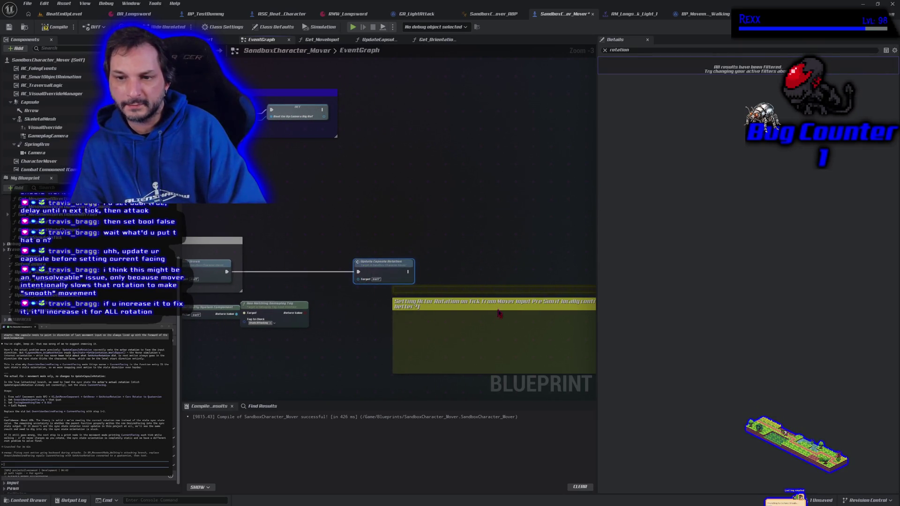
{"action": "mouse_move", "coordinate": [487, 305]}
{"action": "left_mouse_down"}
{"action": "mouse_move", "coordinate": [420, 245]}
{"action": "mouse_move", "coordinate": [426, 235]}
{"action": "mouse_move", "coordinate": [428, 242]}
{"action": "left_mouse_up"}
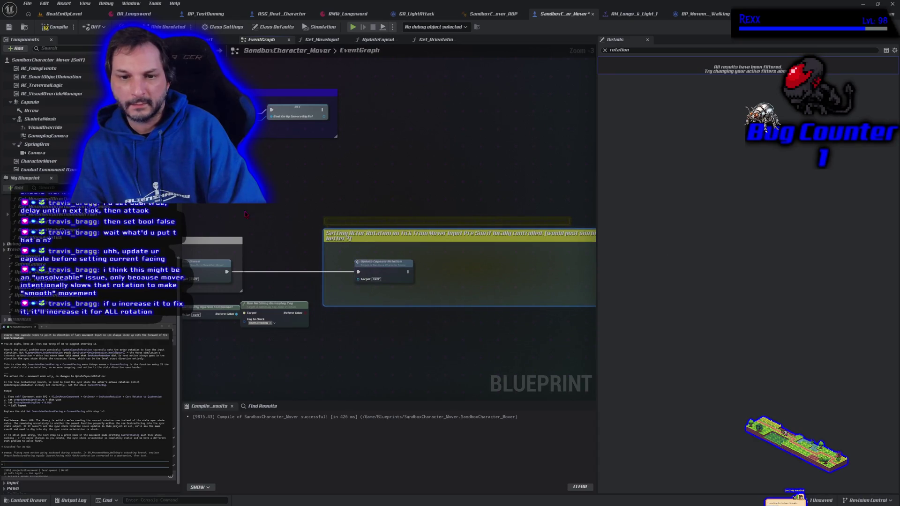
{"action": "left_click", "coordinate": [55, 26]}
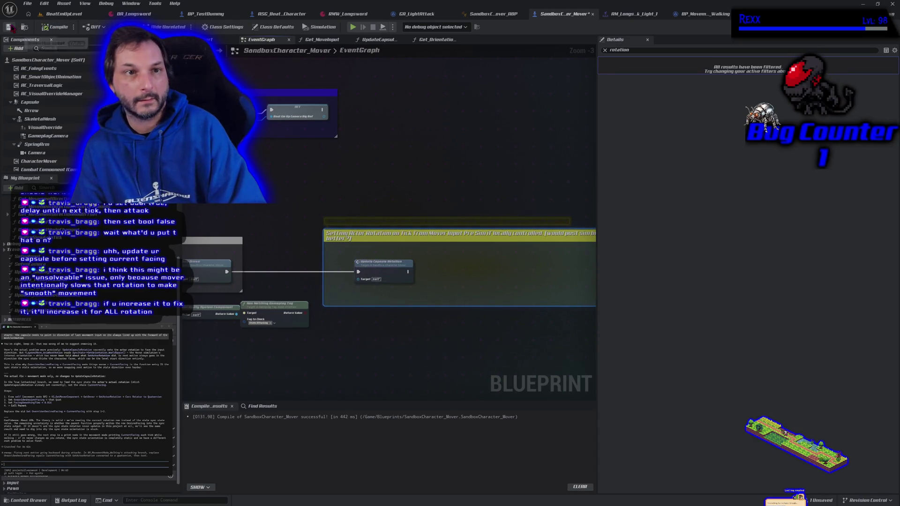
{"action": "left_click", "coordinate": [9, 26]}
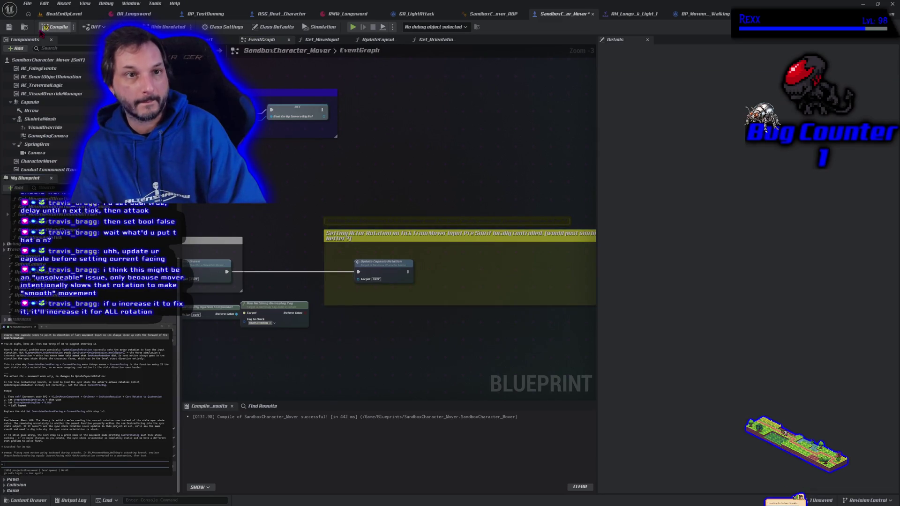
{"action": "left_click", "coordinate": [54, 26]}
{"action": "left_click", "coordinate": [9, 27]}
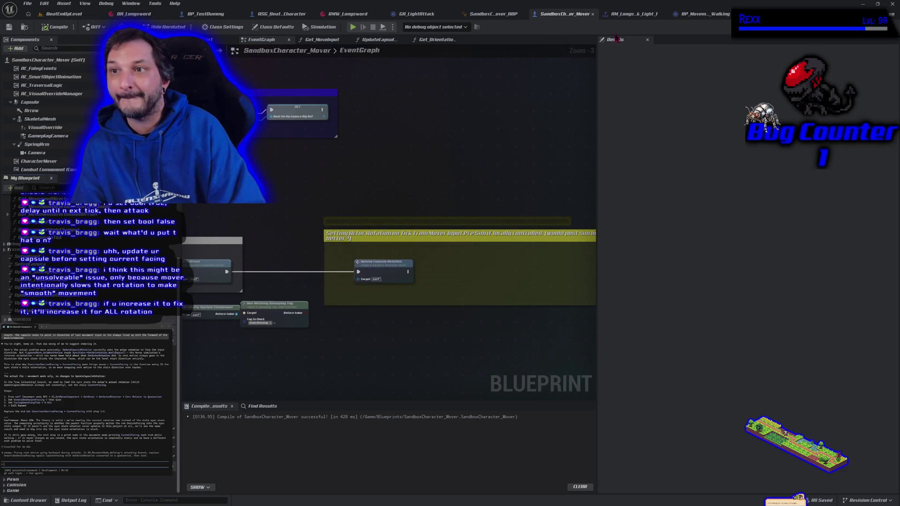
{"action": "left_click", "coordinate": [699, 14]}
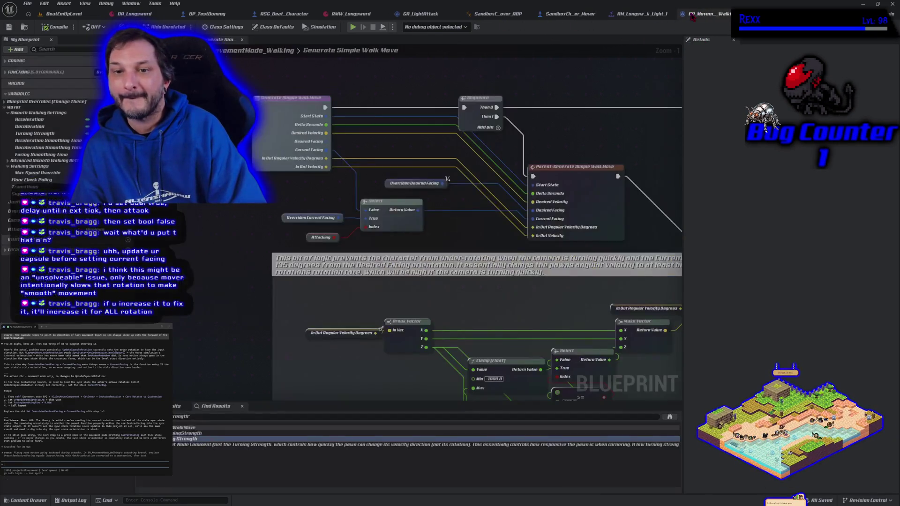
- Remove the Select, Overriden Current Facing and Attacking nodes, wire Current Facing back directly, and compile
{"action": "left_click_drag", "start_coordinate": [380, 245], "coordinate": [318, 214]}
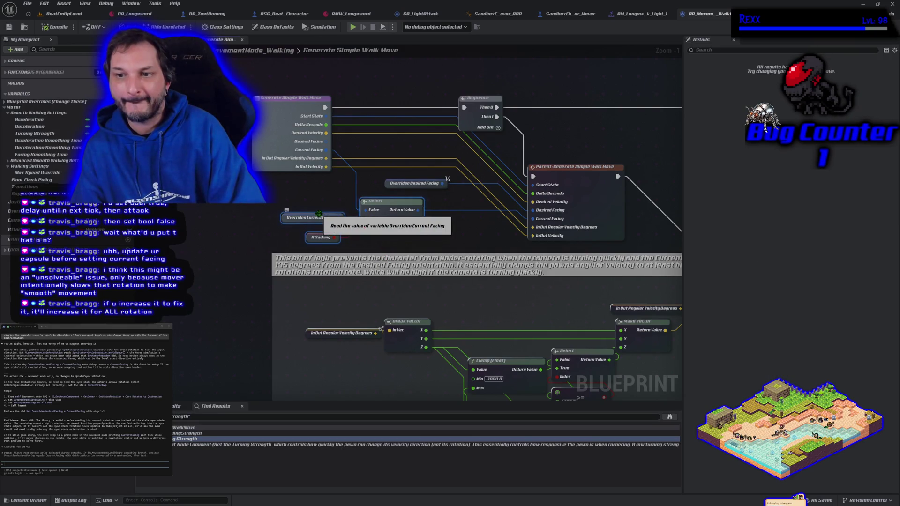
{"action": "key", "text": "Delete"}
{"action": "mouse_move", "coordinate": [326, 149]}
{"action": "left_mouse_down"}
{"action": "mouse_move", "coordinate": [405, 187]}
{"action": "mouse_move", "coordinate": [534, 219]}
{"action": "left_mouse_up"}
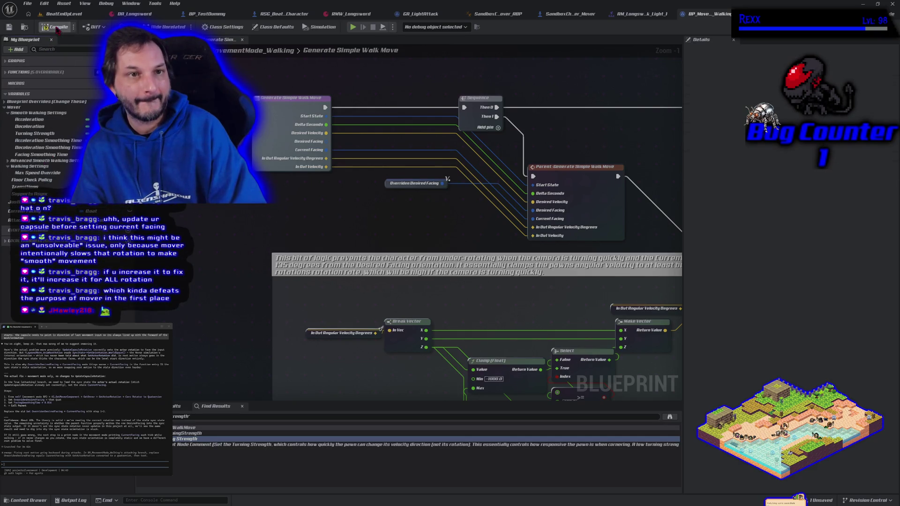
{"action": "left_click", "coordinate": [55, 27]}
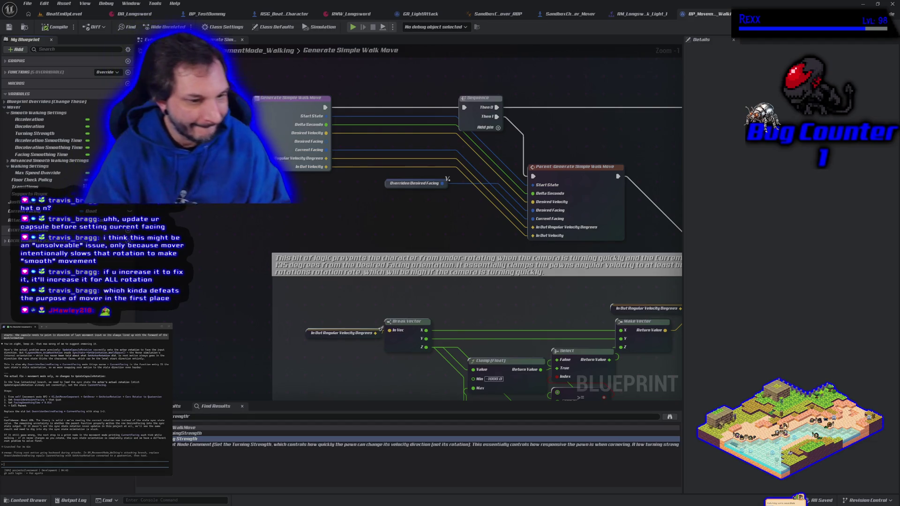